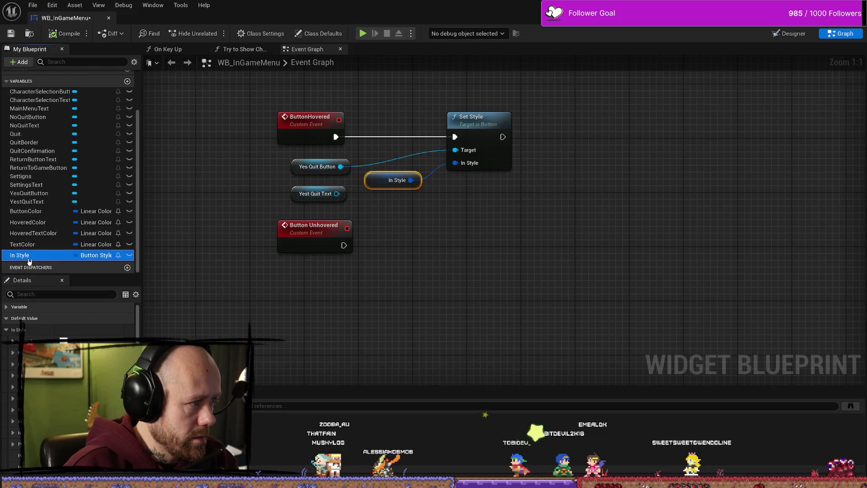
- Rename the In Style variable to HoveredStyle
right_click(29, 256)
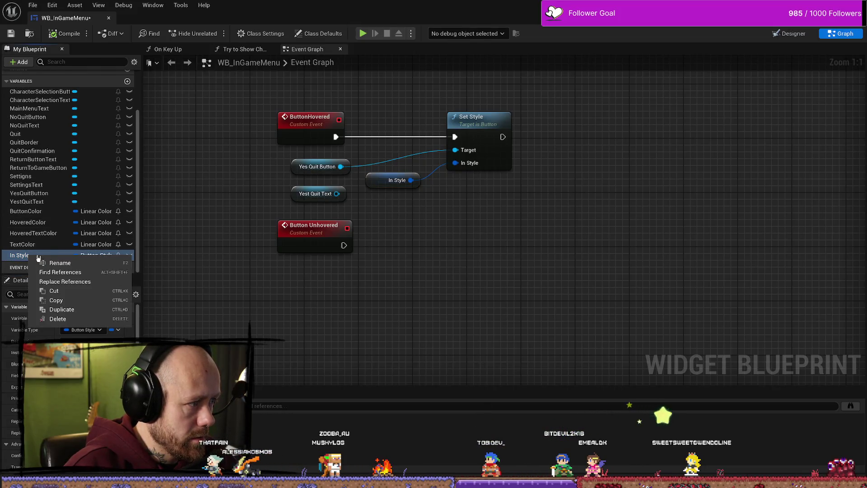
click(58, 265)
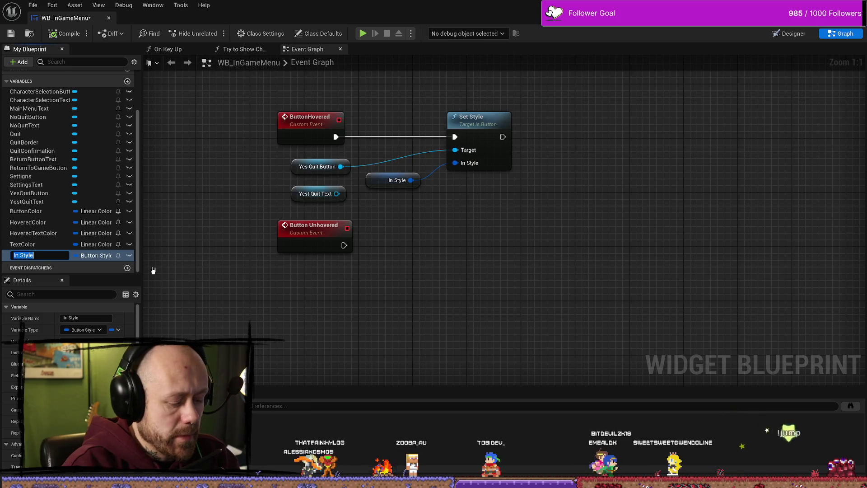
text(HoveredS)
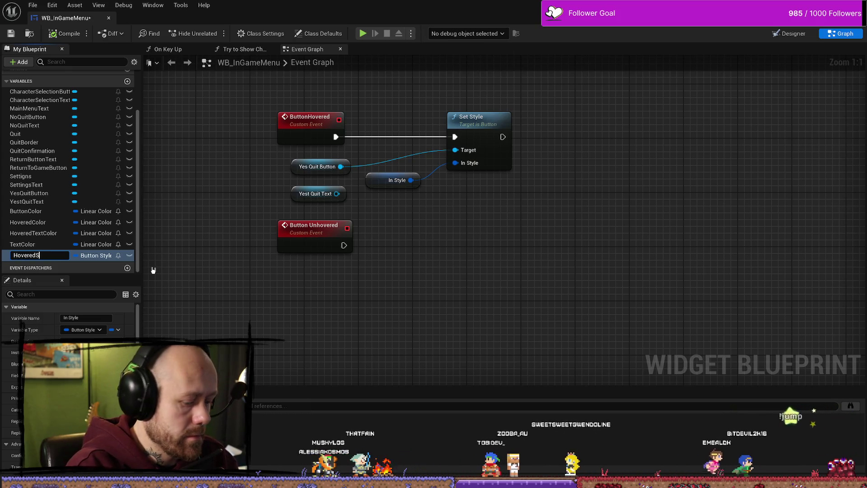
text(tyle)
key(Return)
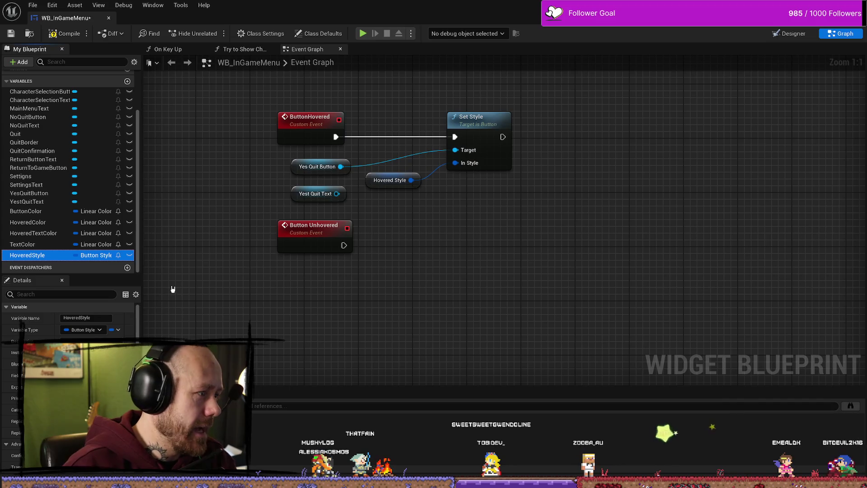
- Select the HoveredStyle variable and compile the widget blueprint
drag(137, 334, 137, 355)
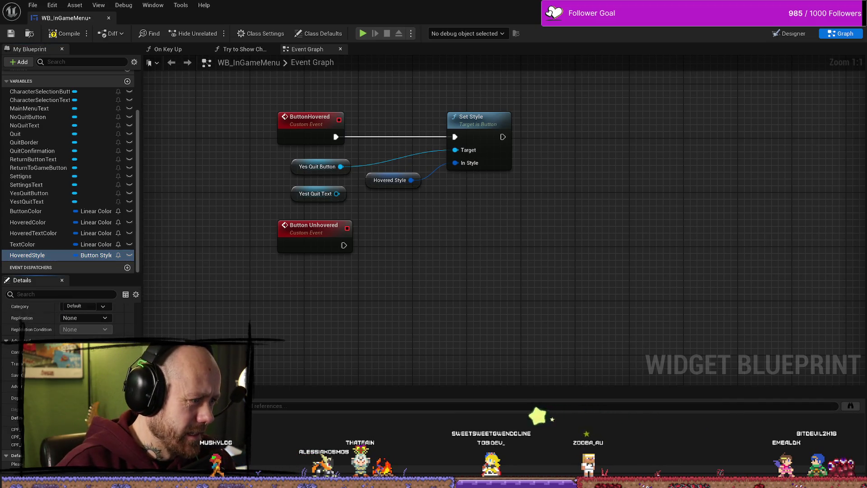
click(66, 257)
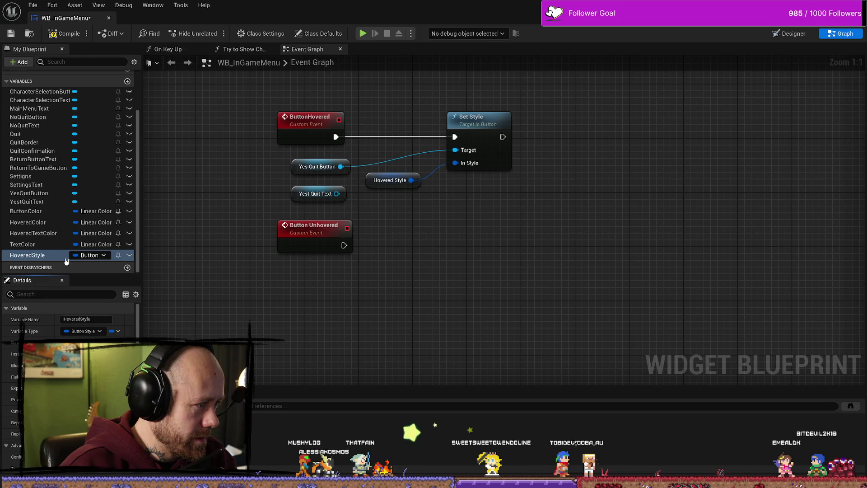
click(66, 33)
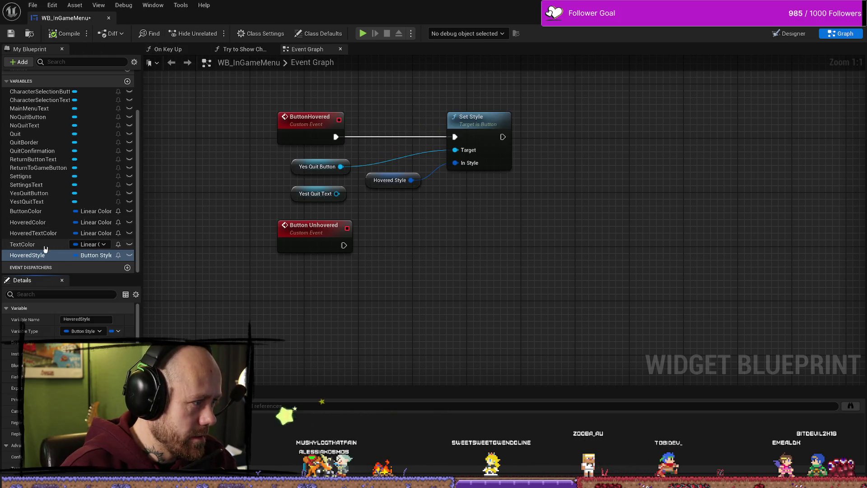
- Set HoveredStyle's default image to the QuitButtonInGameMenu_OutlineHovered texture
scroll(54, 311, down, 4)
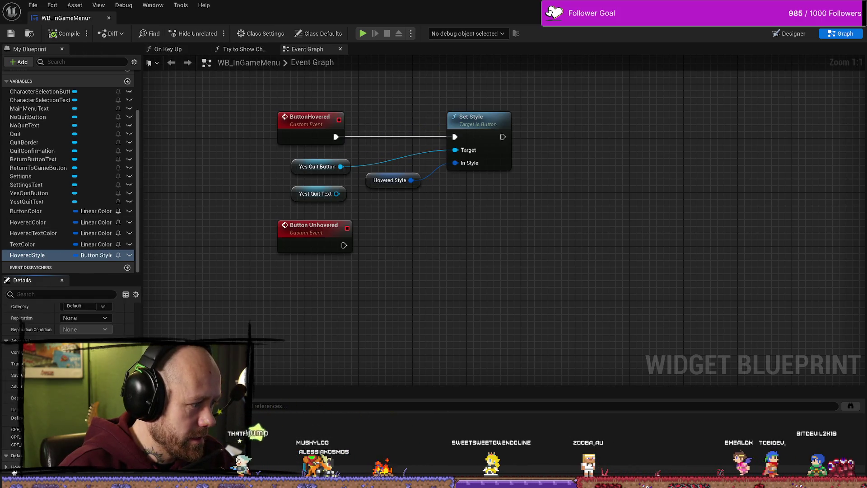
scroll(9, 471, down, 5)
click(13, 387)
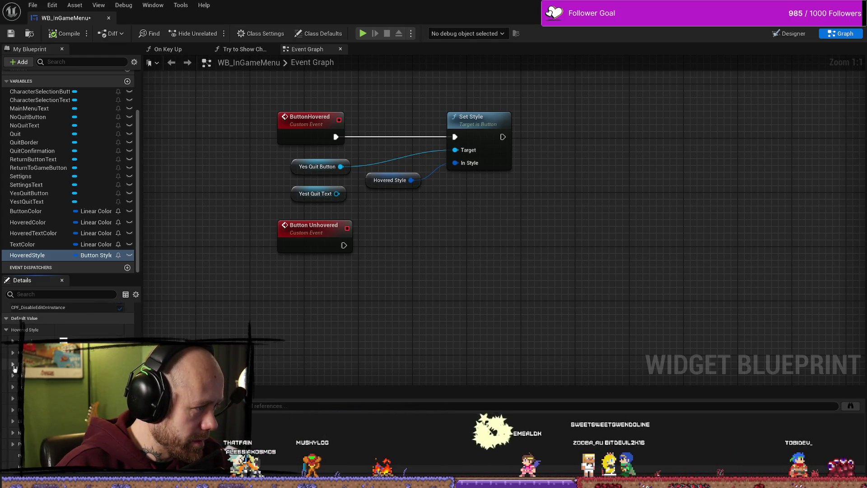
click(13, 366)
click(12, 365)
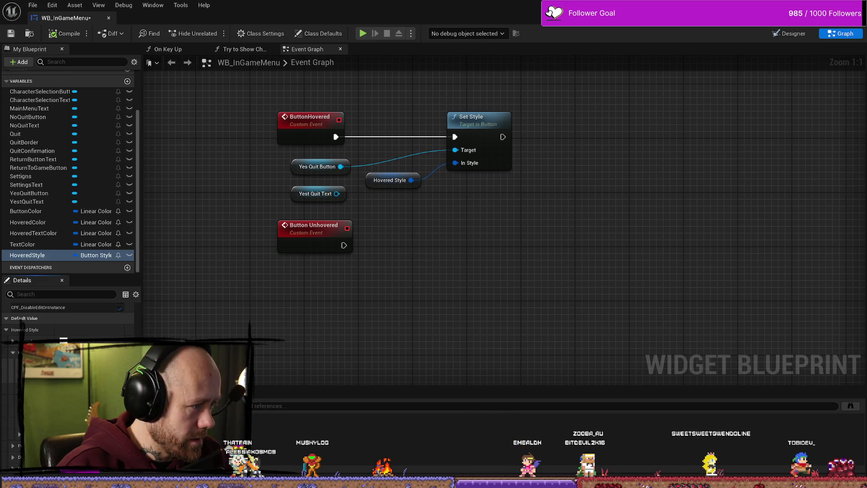
click(104, 348)
text(hovere)
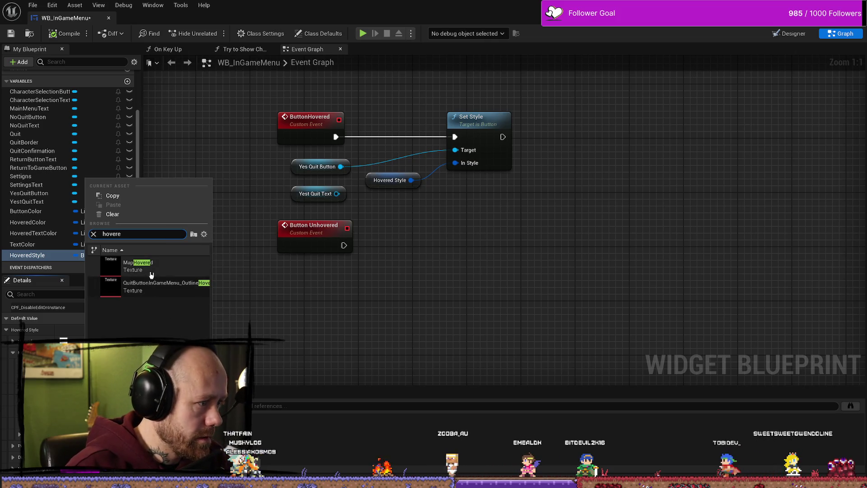
click(155, 286)
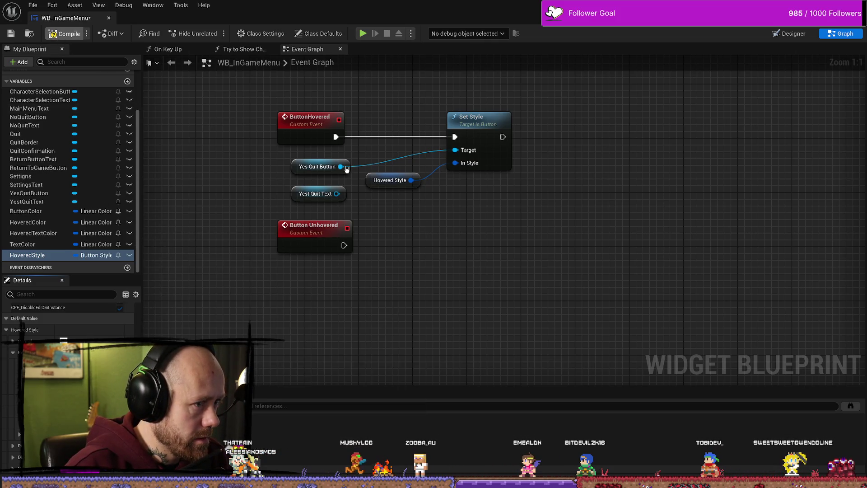
drag(440, 257, 426, 242)
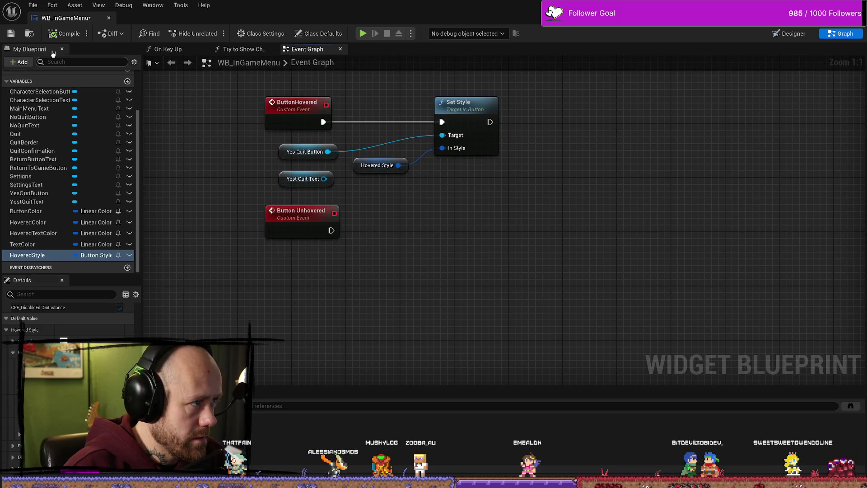
key(ctrl+s)
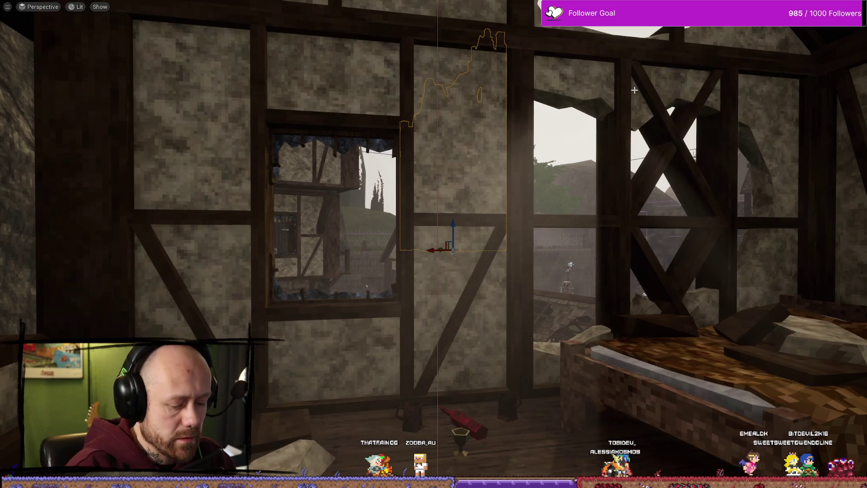
key(alt+p)
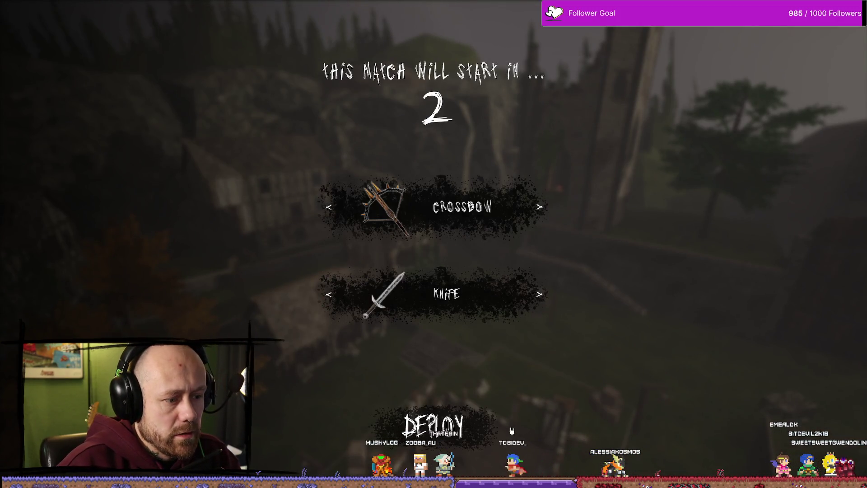
key(Escape)
key(ctrl+space)
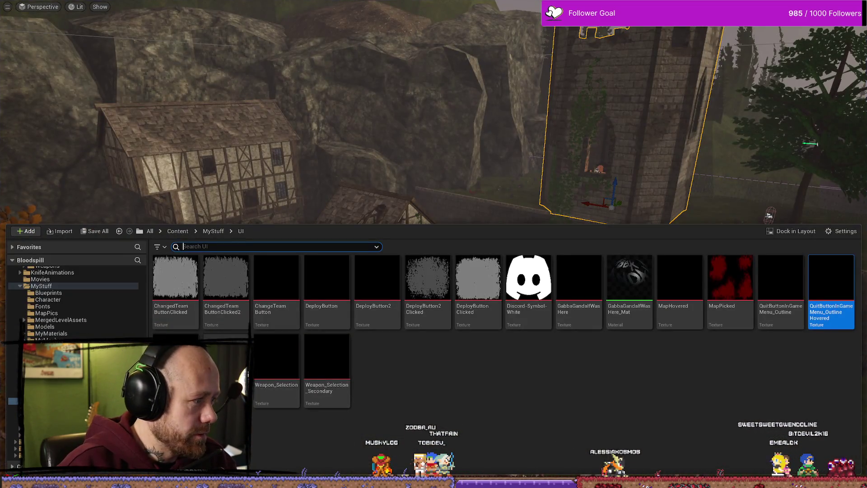
scroll(381, 294, down, 6)
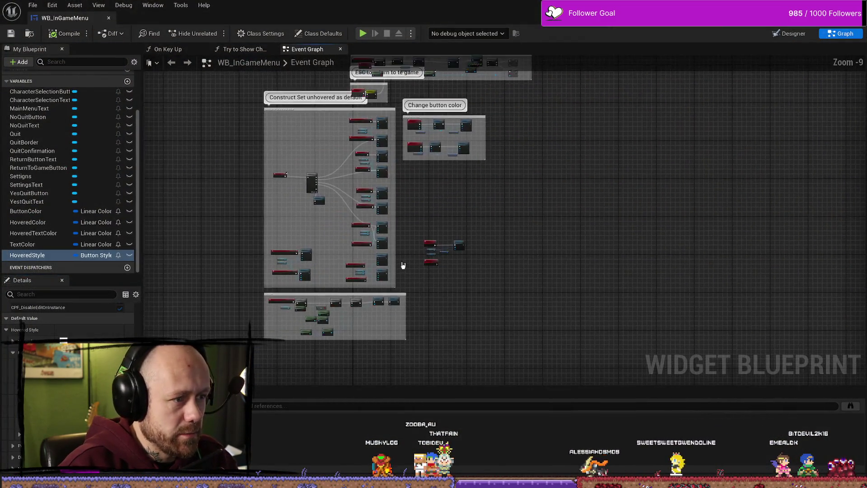
- Wire On Hovered (YesQuitButton) to a new Button Hovered function call
scroll(392, 270, up, 5)
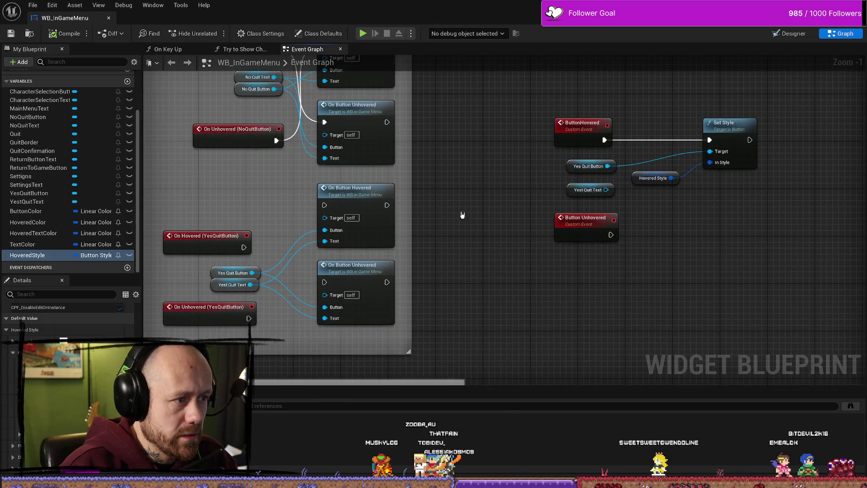
click(217, 240)
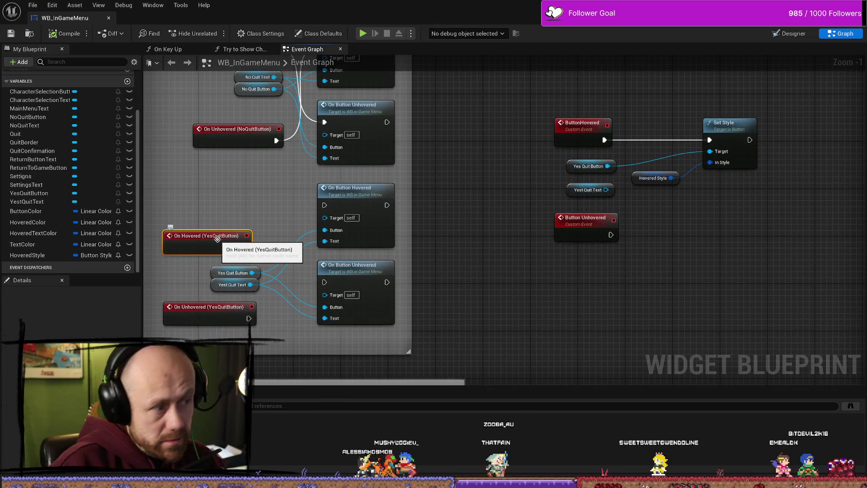
drag(243, 247, 449, 214)
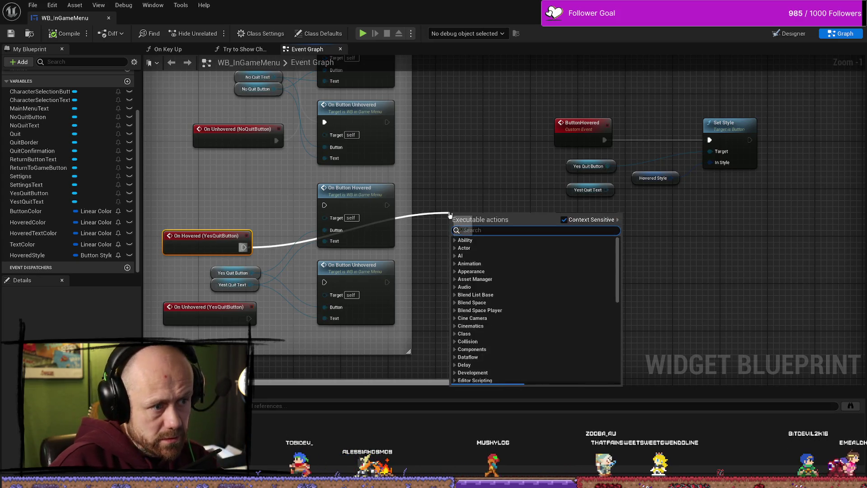
text(button)
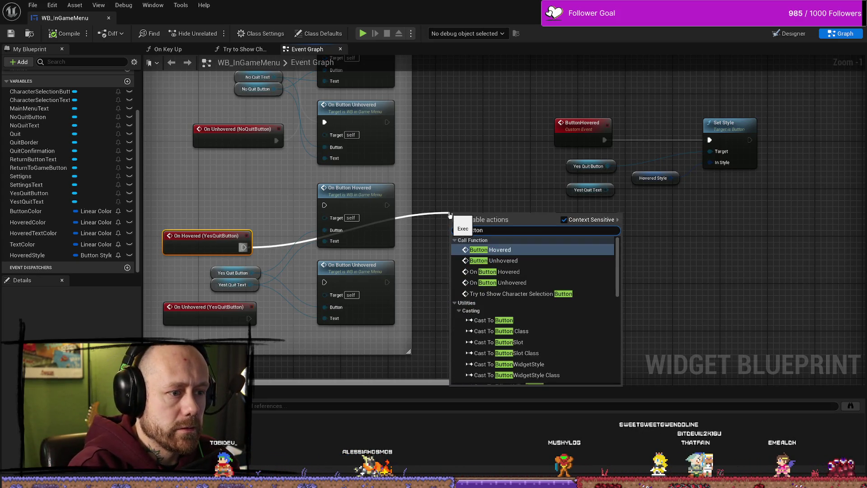
key(Return)
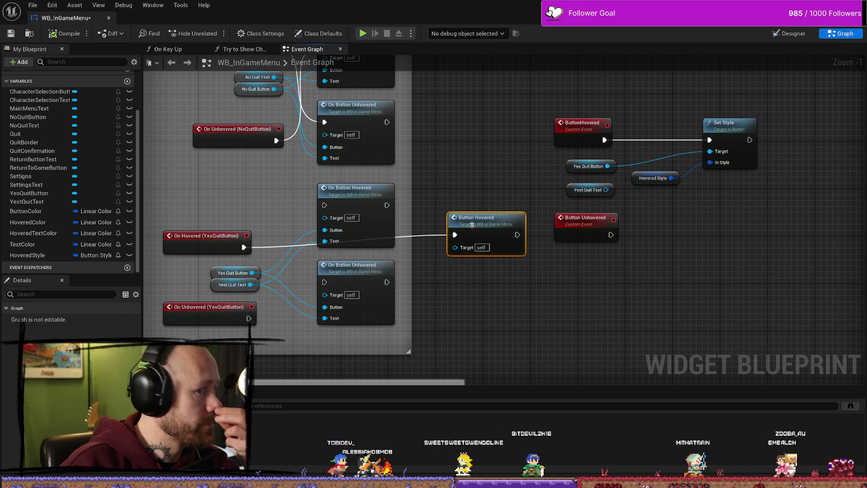
- Move the Button Hovered node beside the others and return to the level viewport
mouse_move(472, 224)
mouse_down()
mouse_move(428, 220)
mouse_move(440, 169)
mouse_up()
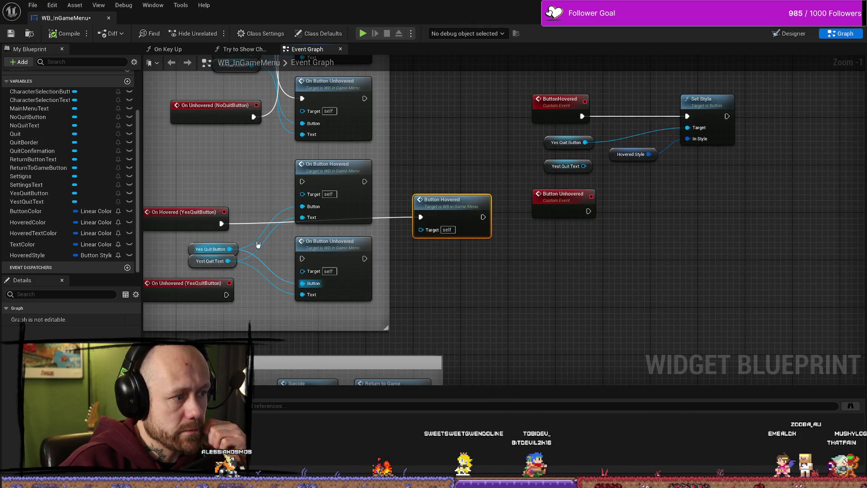
drag(442, 201, 449, 183)
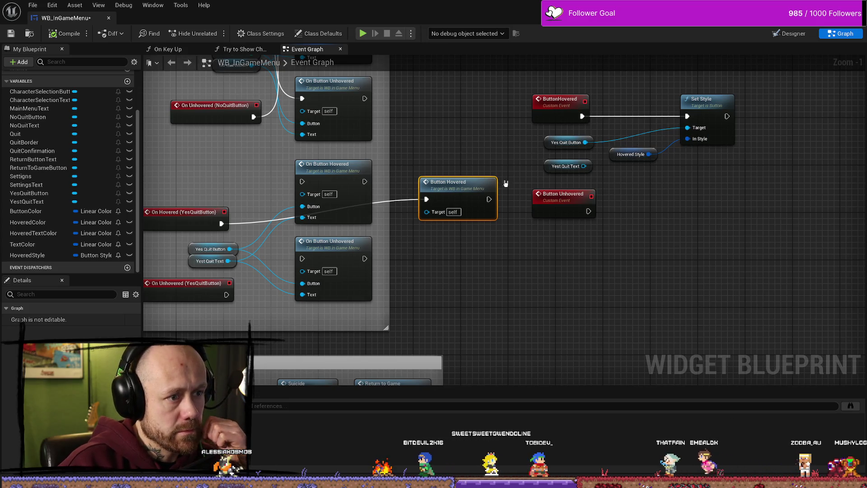
click(65, 33)
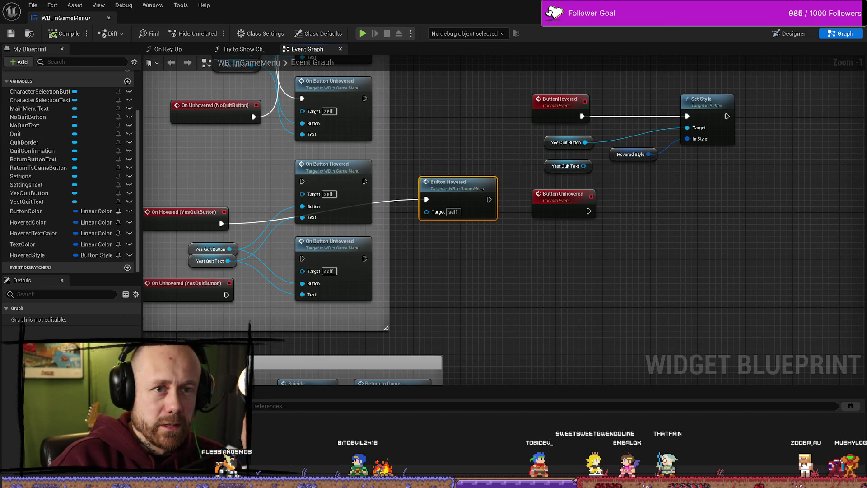
key(alt+Tab)
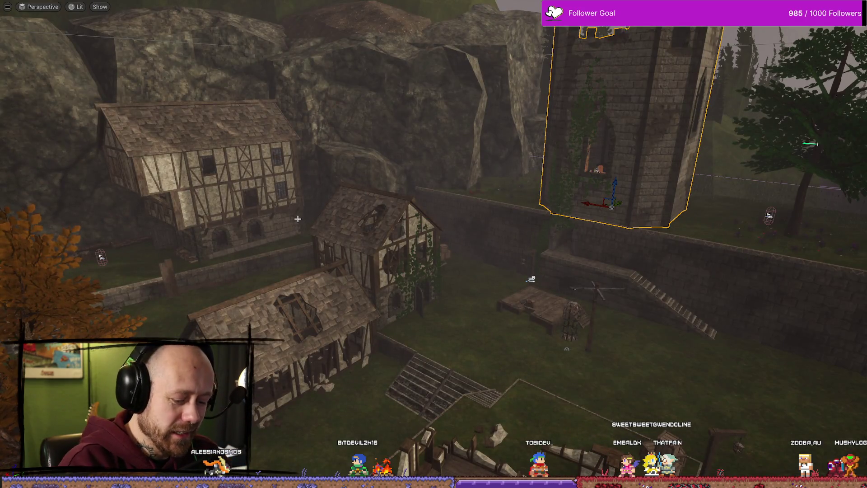
- Play the game, open Quit's Leave Match dialog, and test YES hover, then NO
key(alt+p)
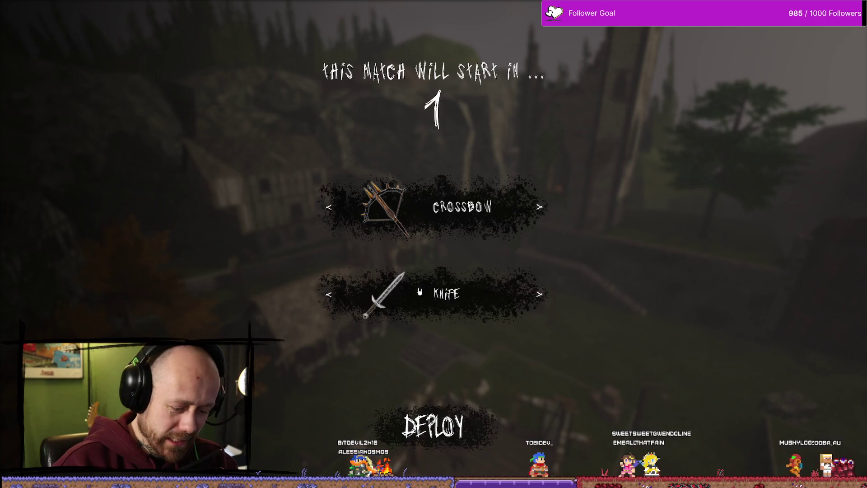
key(Escape)
click(149, 137)
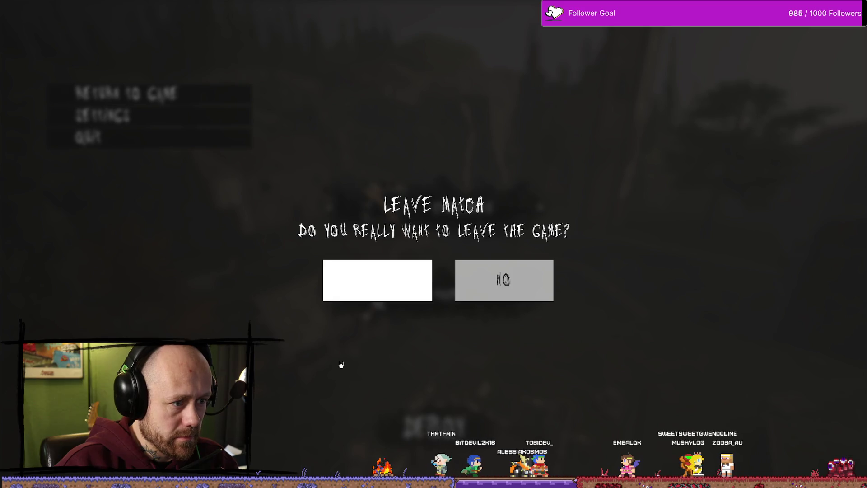
click(356, 270)
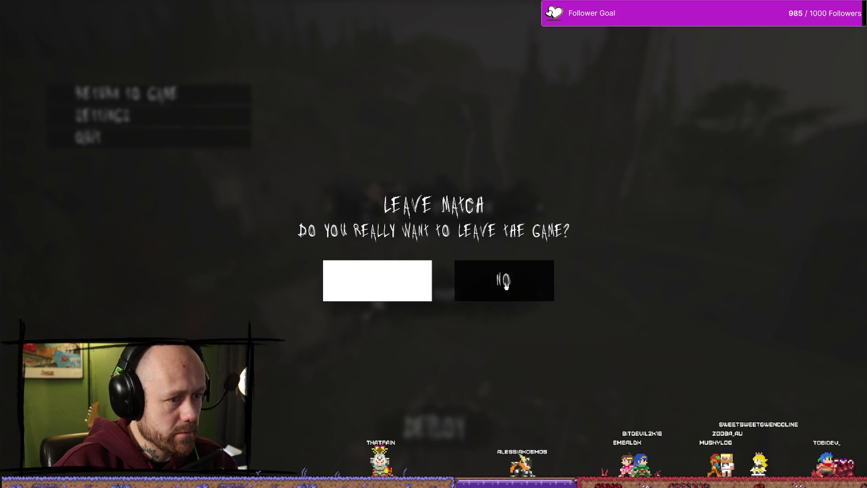
click(474, 278)
- Reopen and dismiss the Leave Match dialog, stop playing, and toggle the Content Drawer
click(135, 132)
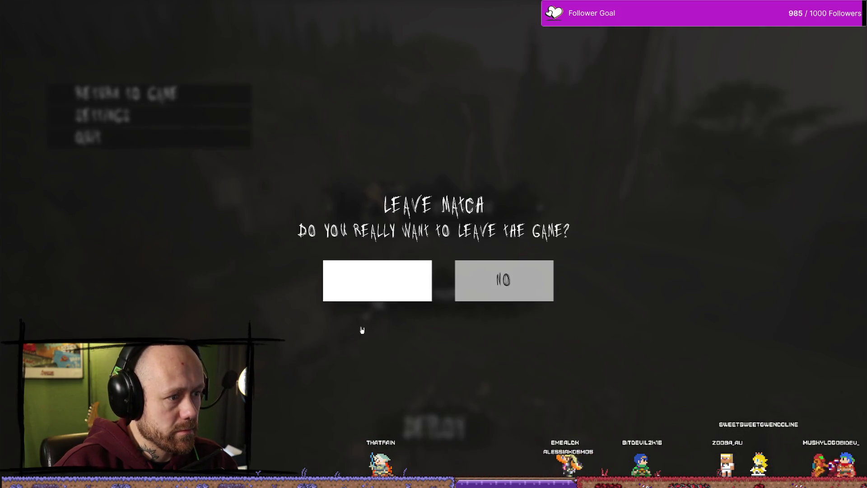
click(524, 288)
key(Escape)
key(ctrl+space)
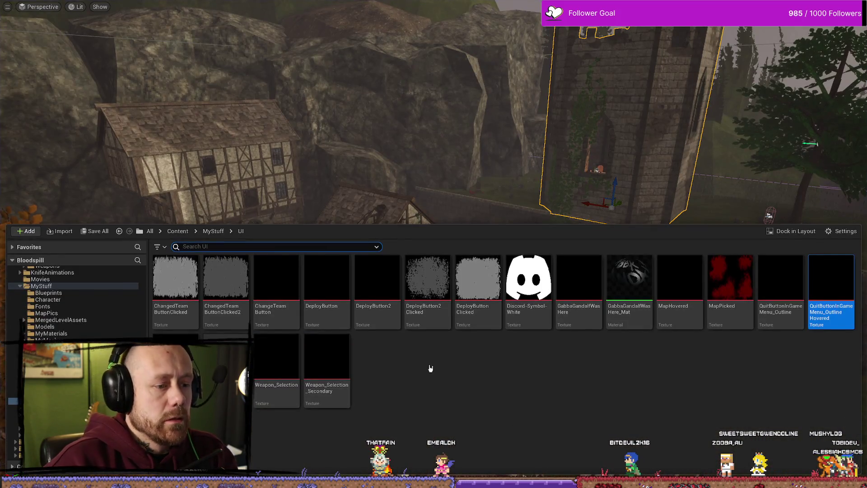
key(ctrl+space)
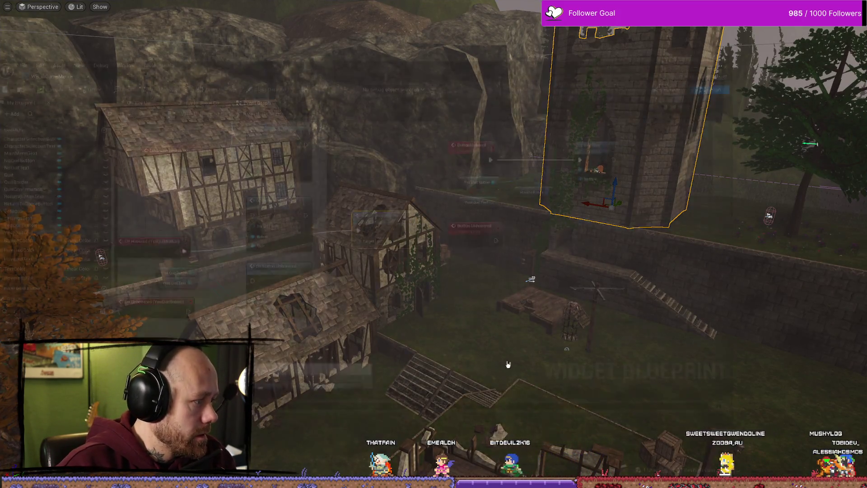
- In the WB_InGameMenu graph, detach Set Style's Target from Yes Quit Button and tidy the nodes
key(alt+Tab)
scroll(524, 286, up, 2)
scroll(529, 243, up, 5)
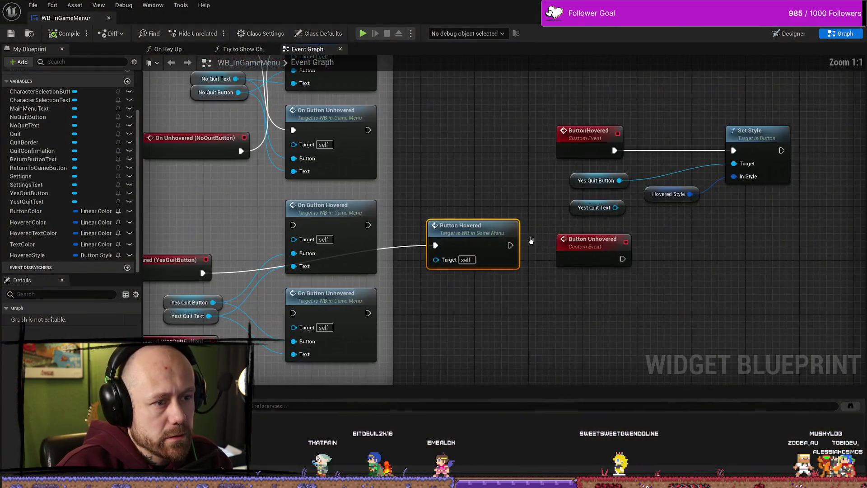
click(541, 205)
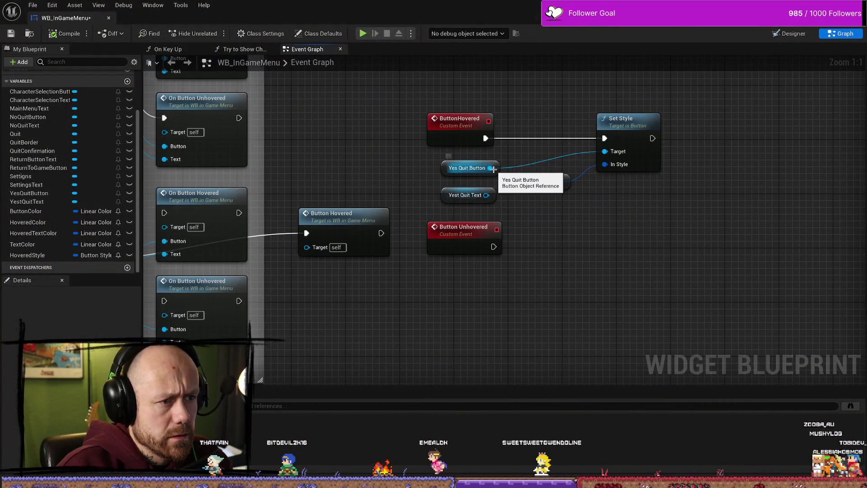
mouse_move(490, 168)
mouse_down()
mouse_move(536, 179)
mouse_move(483, 137)
mouse_move(496, 163)
mouse_move(490, 138)
mouse_up()
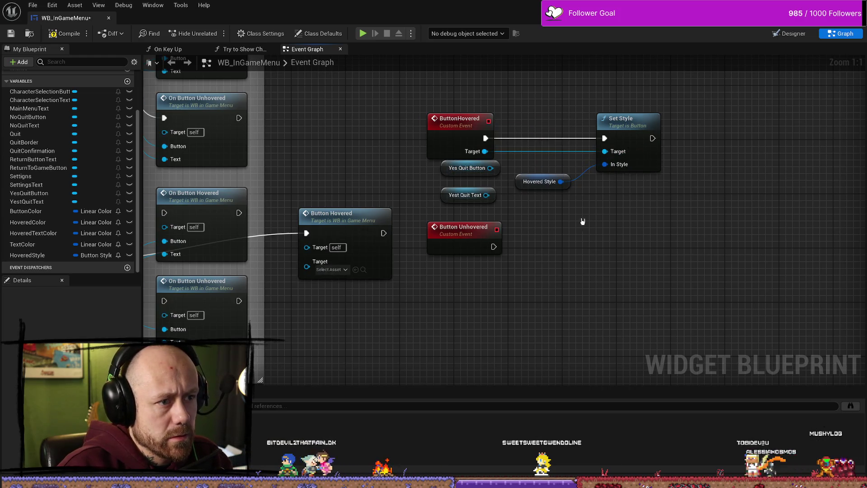
click(450, 154)
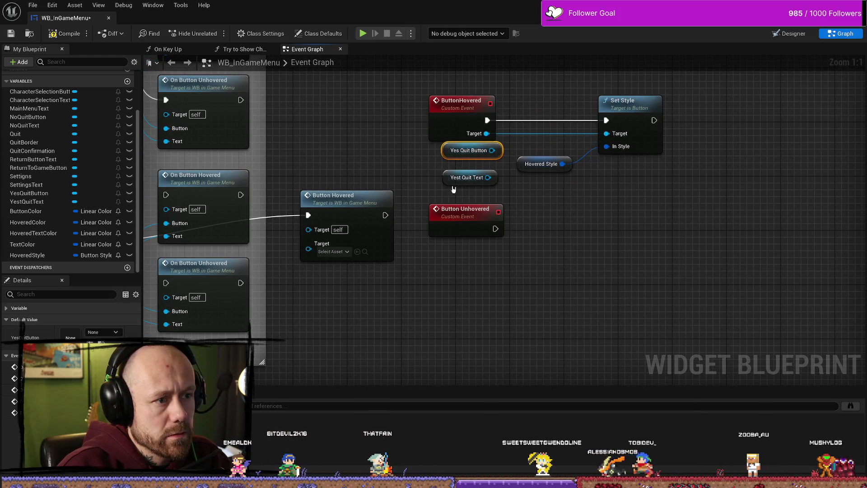
drag(454, 167, 452, 147)
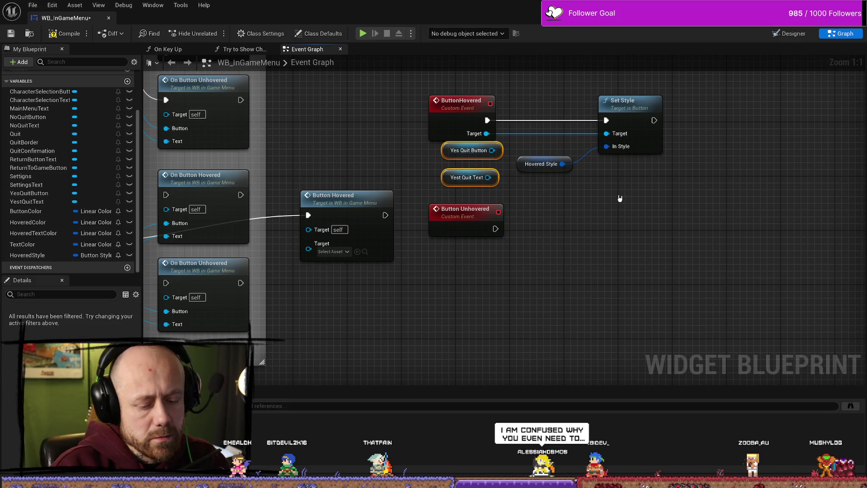
click(456, 177)
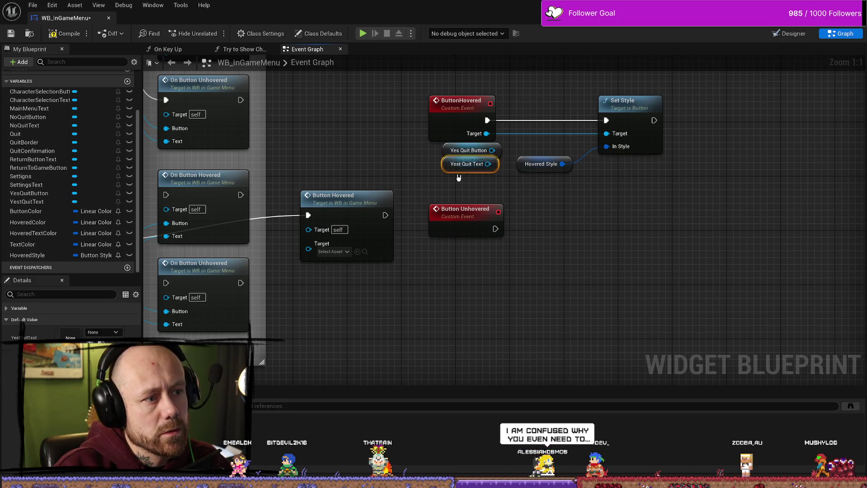
drag(457, 177, 462, 171)
click(448, 192)
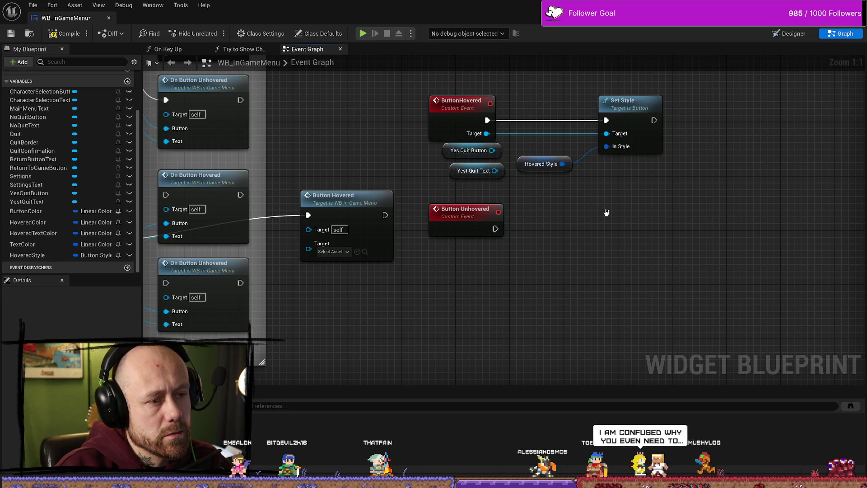
- Connect Yes Quit Button to Button Hovered's Target pin
mouse_move(505, 203)
mouse_down()
mouse_move(469, 173)
mouse_move(465, 153)
mouse_move(541, 248)
mouse_move(650, 250)
mouse_move(629, 294)
mouse_up()
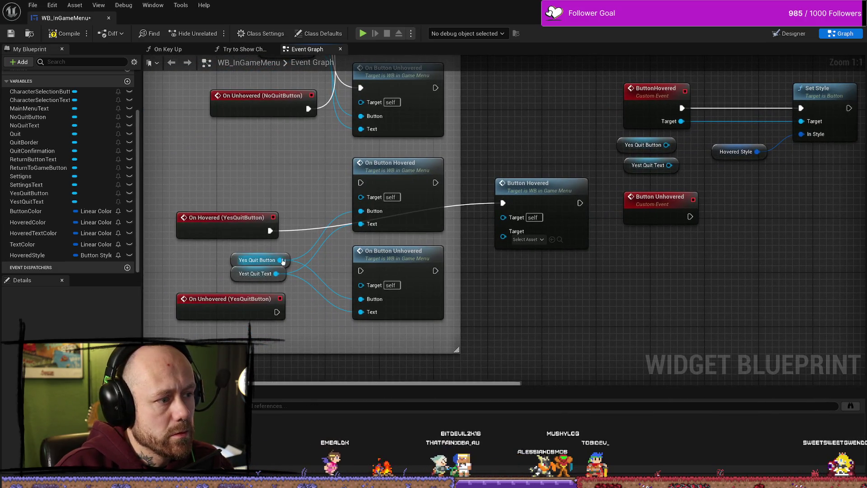
mouse_move(280, 260)
mouse_down()
mouse_move(507, 239)
mouse_move(509, 228)
mouse_move(504, 234)
mouse_up()
drag(575, 285, 488, 284)
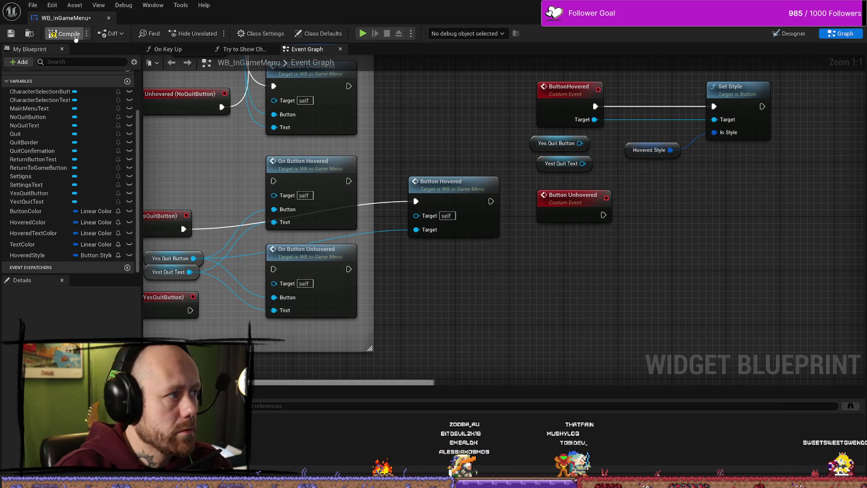
drag(705, 267, 676, 266)
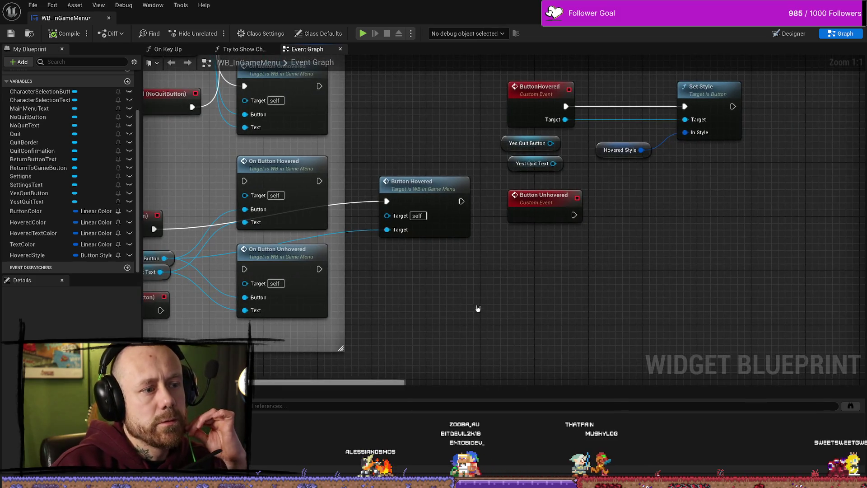
drag(478, 309, 484, 301)
- Reposition the Hovered Style node and paste a second Set Style node
click(406, 177)
drag(497, 253, 416, 268)
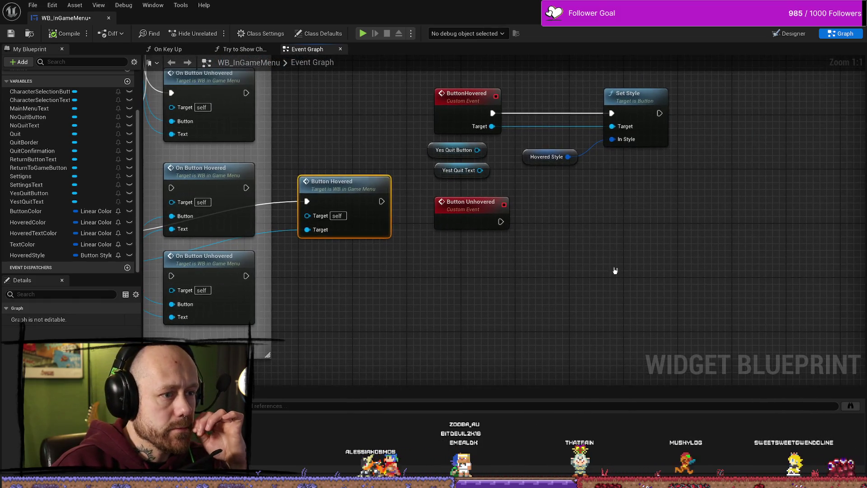
click(526, 157)
drag(583, 236, 561, 265)
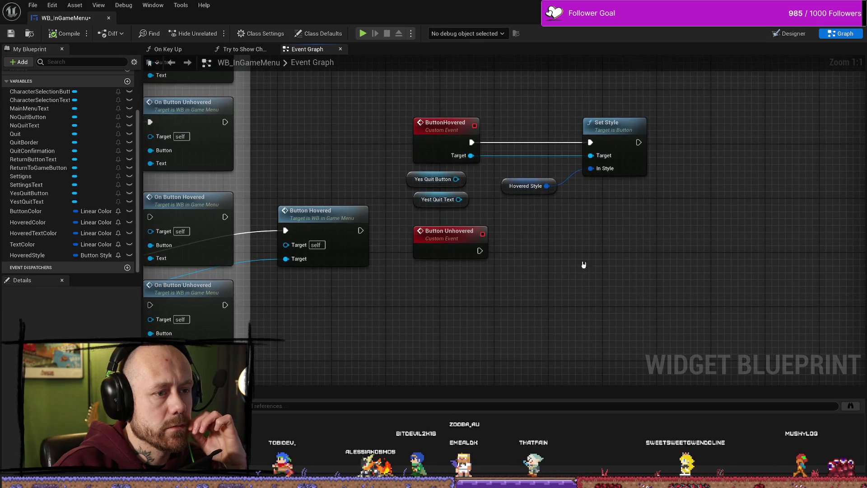
click(504, 187)
drag(546, 224, 524, 209)
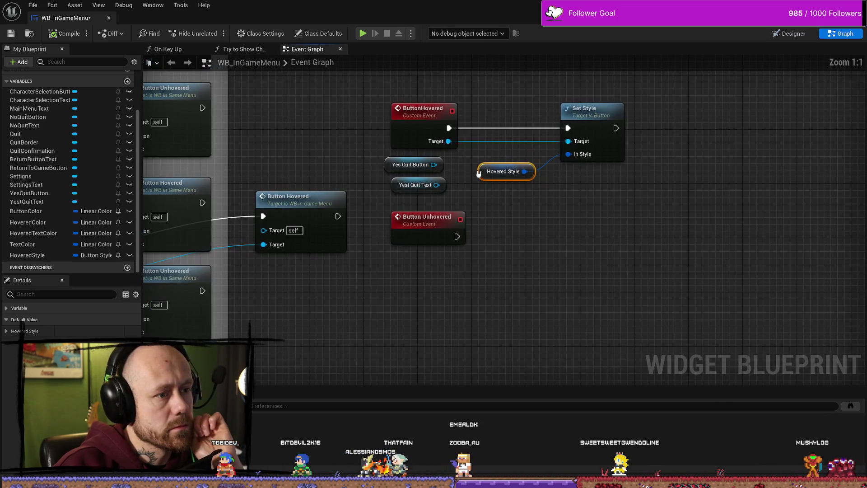
drag(479, 174, 479, 167)
click(558, 156)
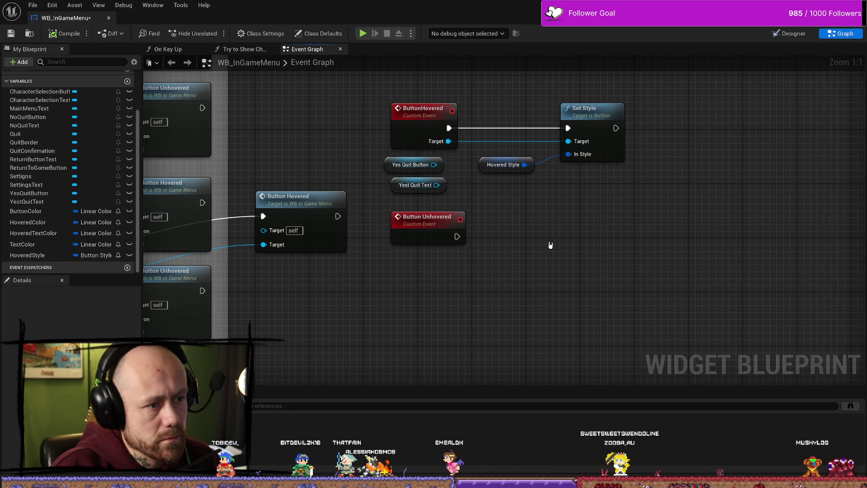
key(ctrl+v)
- Drive the new Set Style from Button Unhovered and promote its In Style to a variable
mouse_move(457, 237)
mouse_down()
mouse_move(574, 264)
mouse_move(429, 248)
mouse_move(566, 321)
mouse_up()
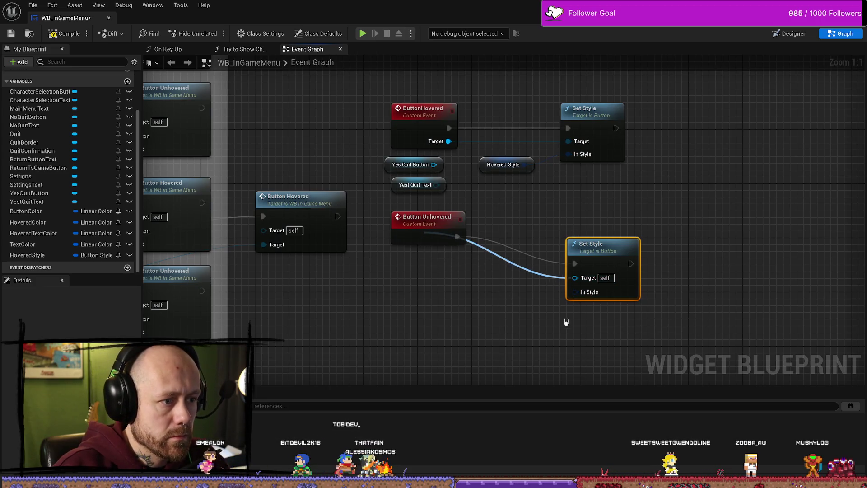
right_click(587, 290)
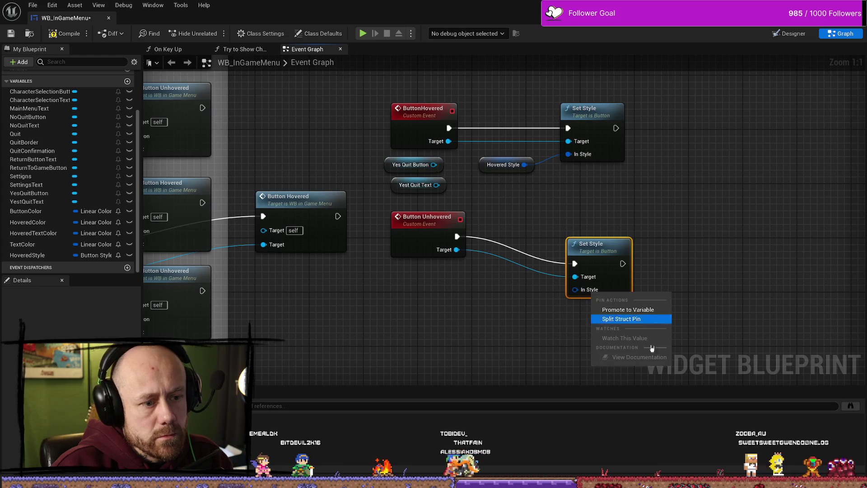
click(644, 311)
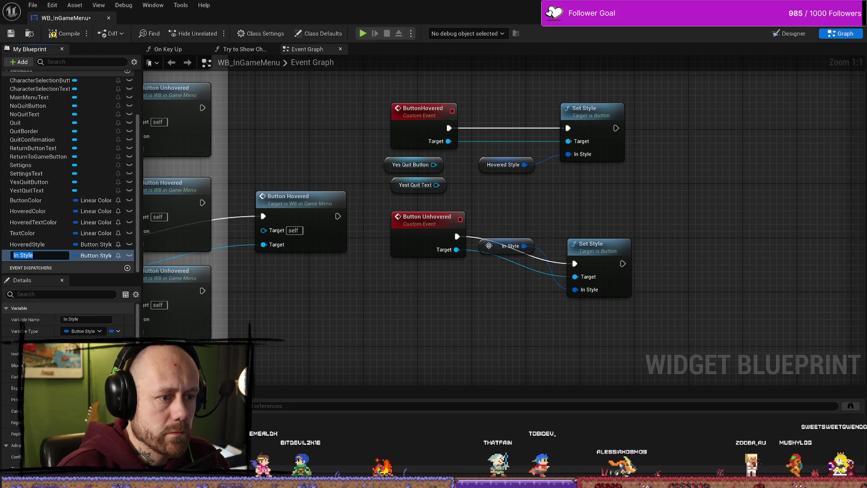
drag(509, 245, 505, 293)
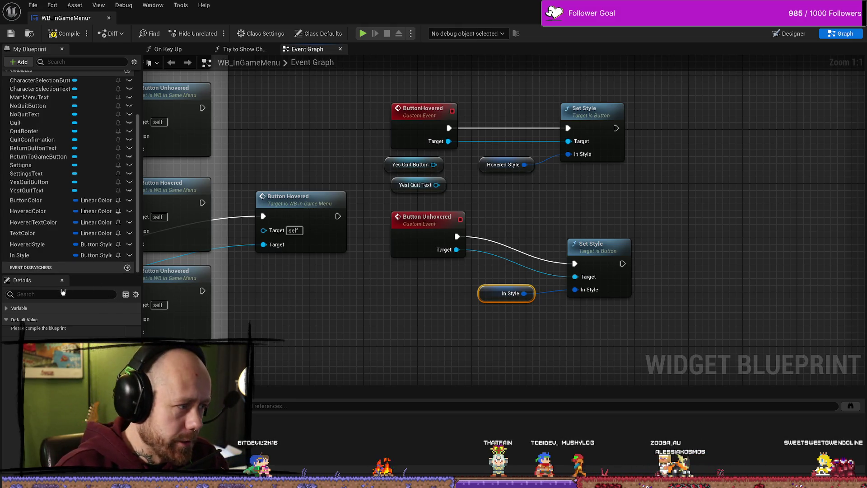
- Rename the variables to UnhoveredButtonStyle and HoveredButtonStyle
click(58, 255)
text(Unhov)
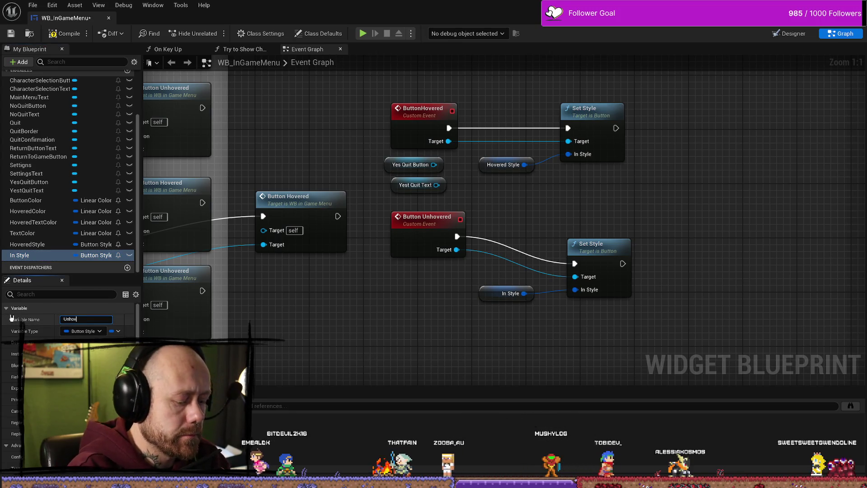
text(eredBu)
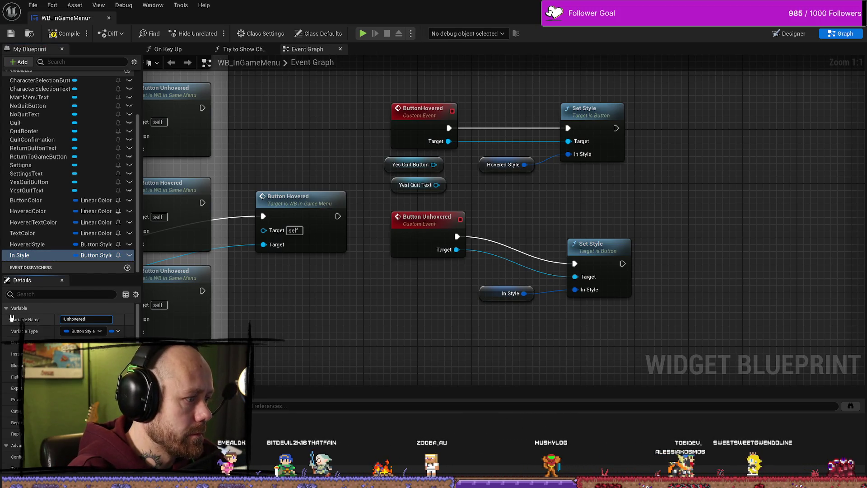
text(ttonStyle)
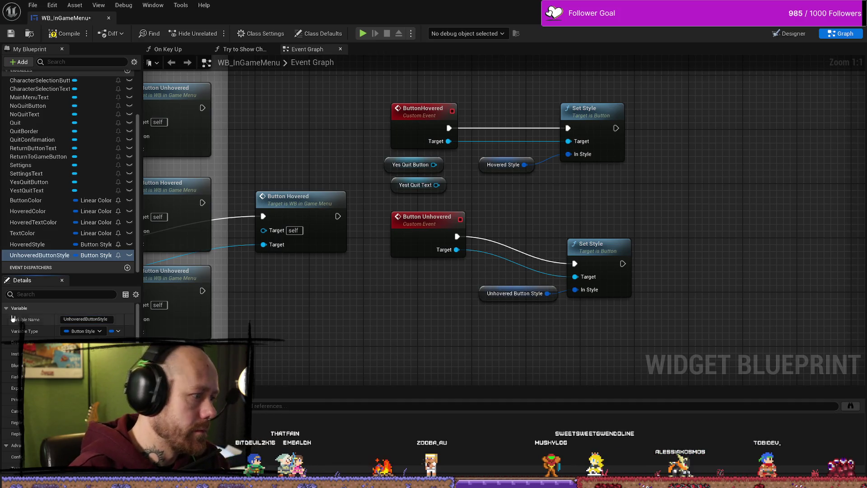
click(6, 246)
click(93, 319)
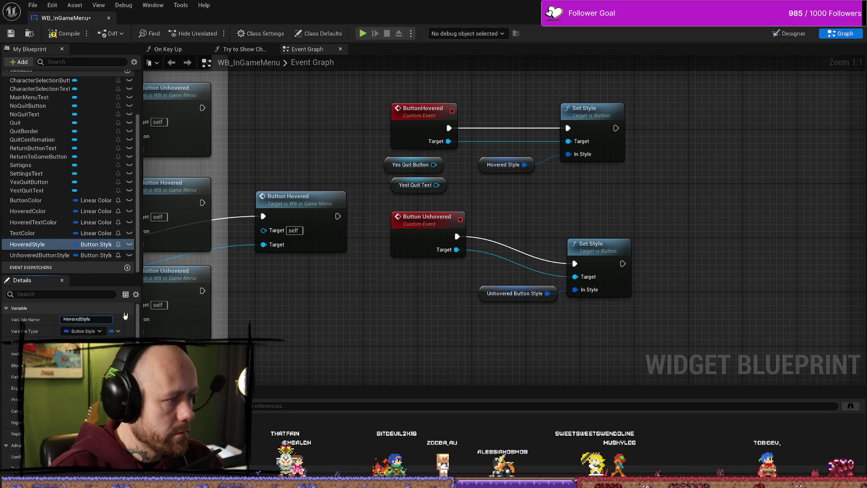
key(shift+Tab)
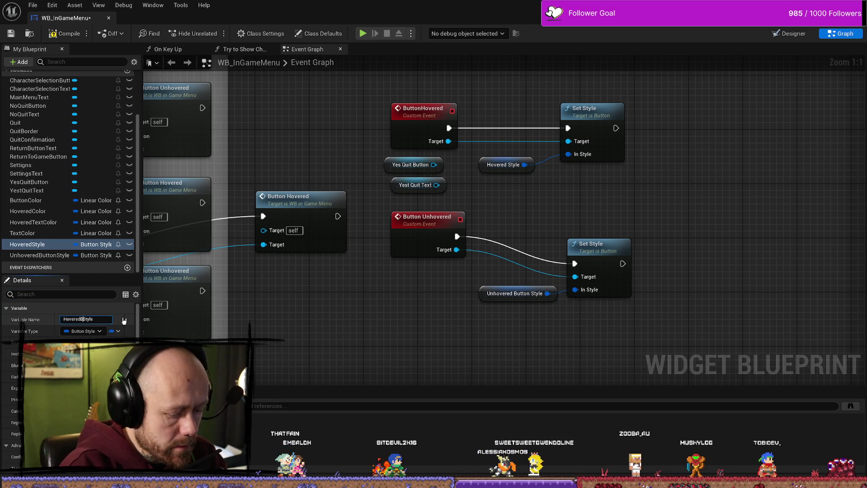
text(Button)
key(Return)
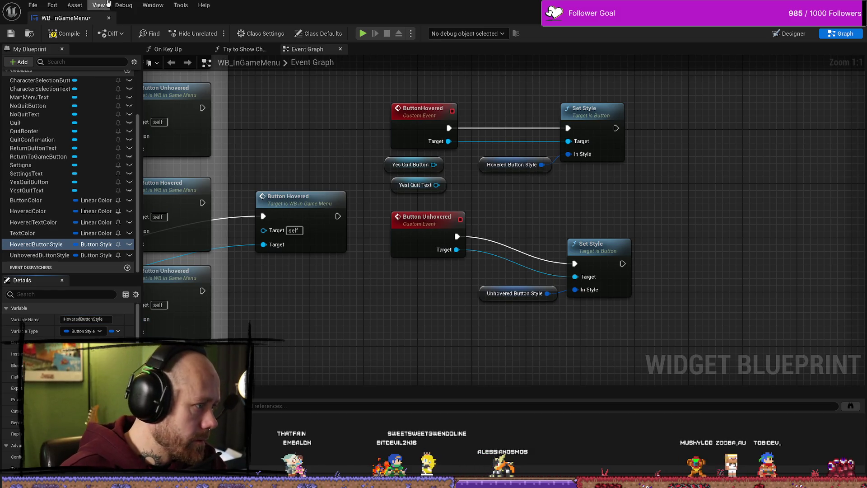
- Compile, rearrange the hovered and unhovered Set Style nodes, and save the blueprint
click(16, 34)
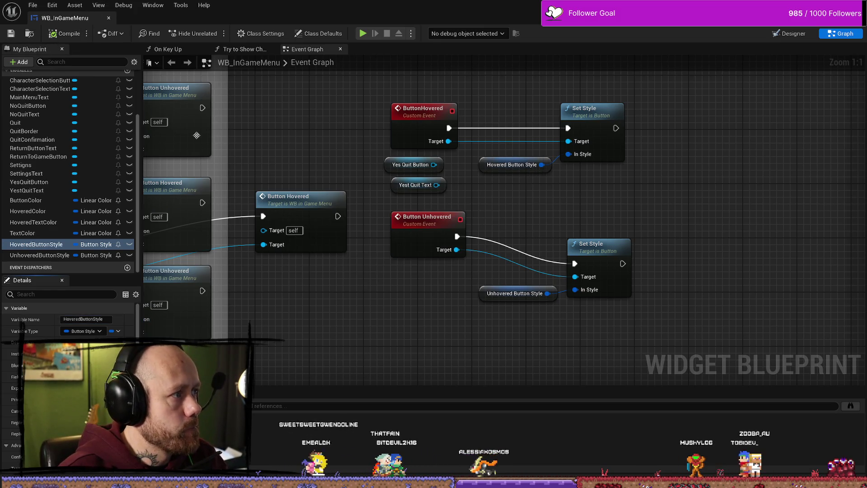
click(590, 253)
drag(590, 253, 577, 226)
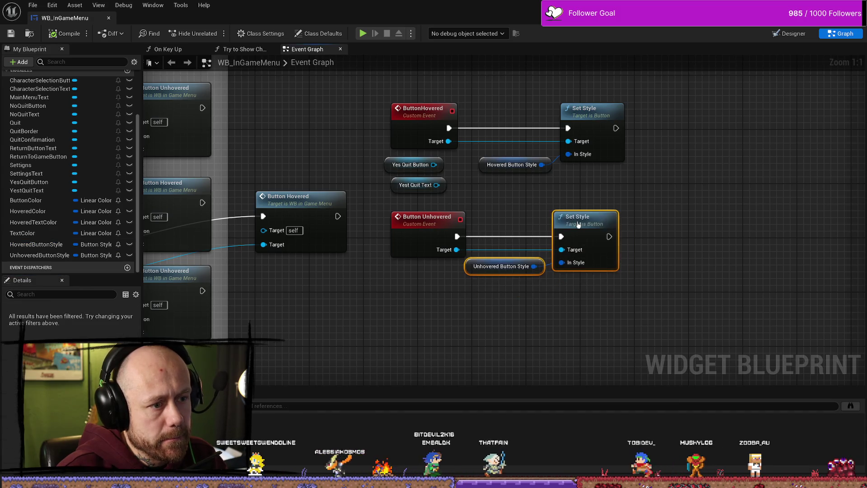
right_click(644, 195)
mouse_move(474, 174)
mouse_down()
mouse_move(574, 123)
mouse_move(548, 123)
mouse_up()
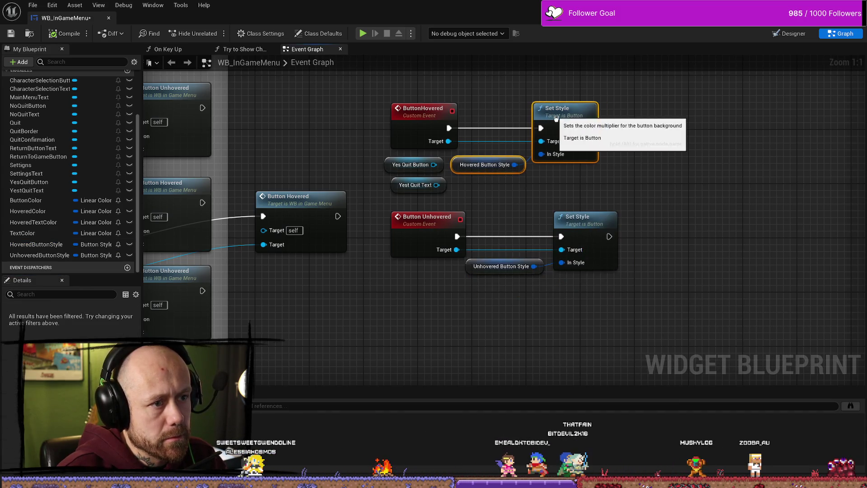
click(430, 115)
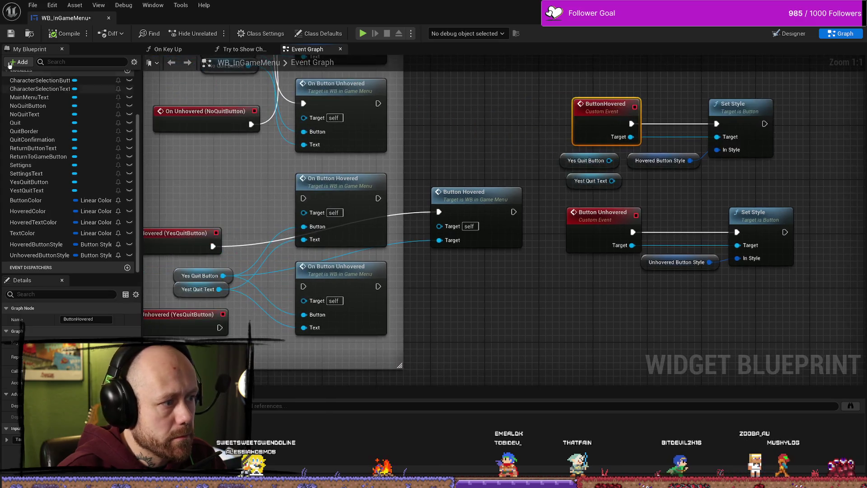
click(13, 33)
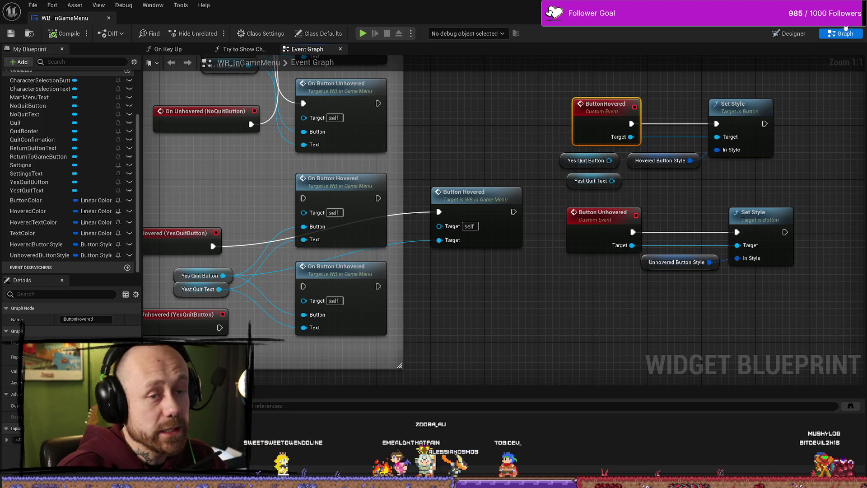
- Switch WB_InGameMenu to the Designer and select the YES label text in the Leave Match dialog
click(794, 34)
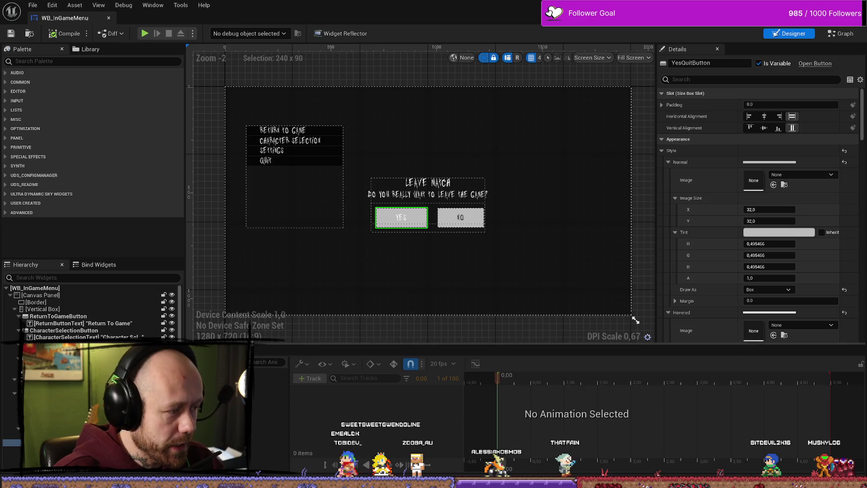
scroll(416, 232, up, 8)
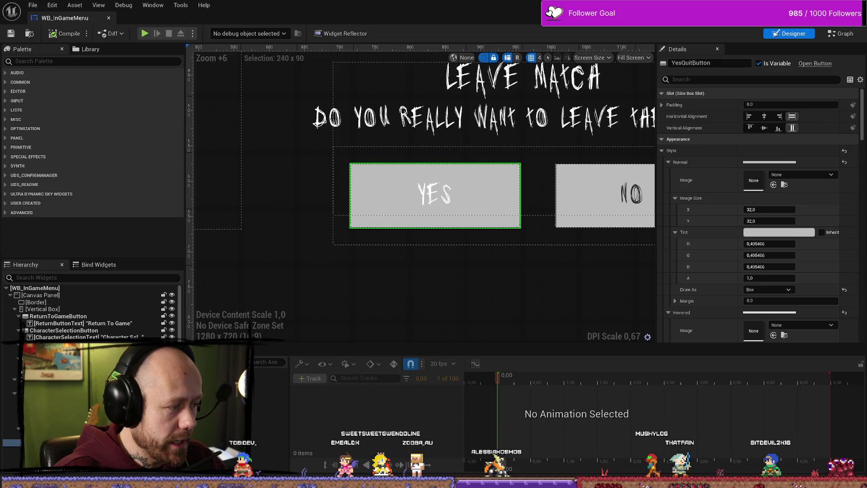
click(433, 195)
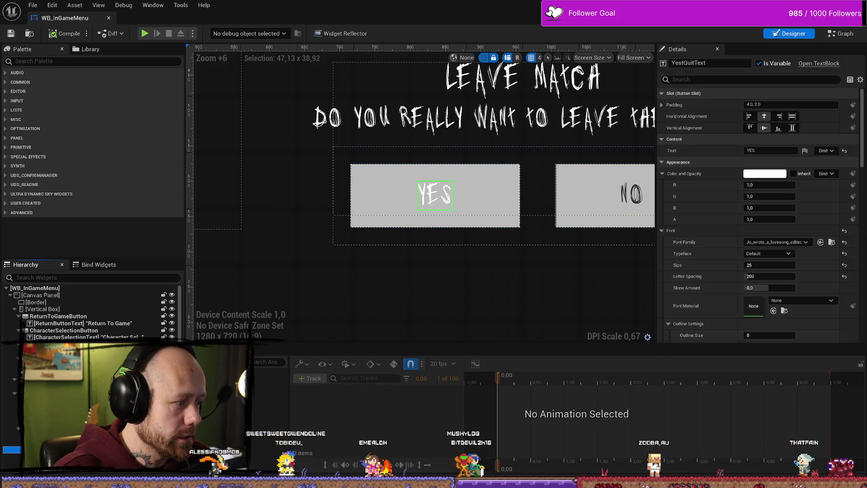
- Open the Graph and frame the ButtonHovered and Button Unhovered Set Style nodes
click(840, 33)
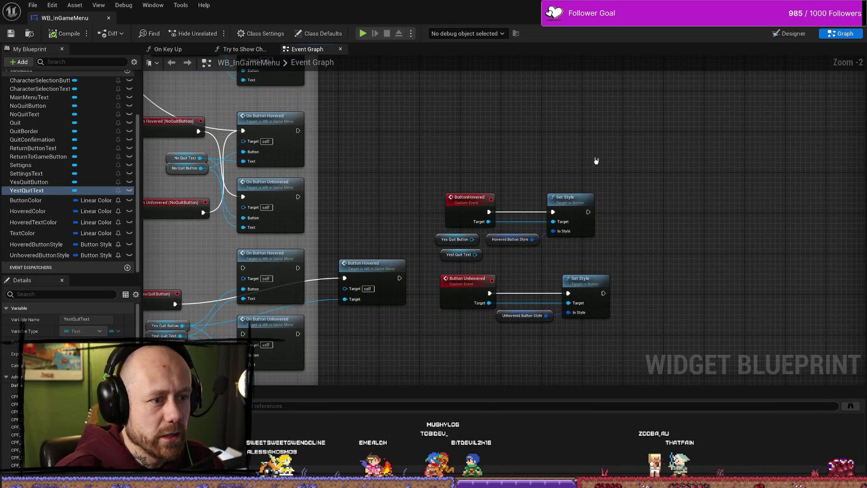
drag(594, 160, 436, 246)
click(466, 257)
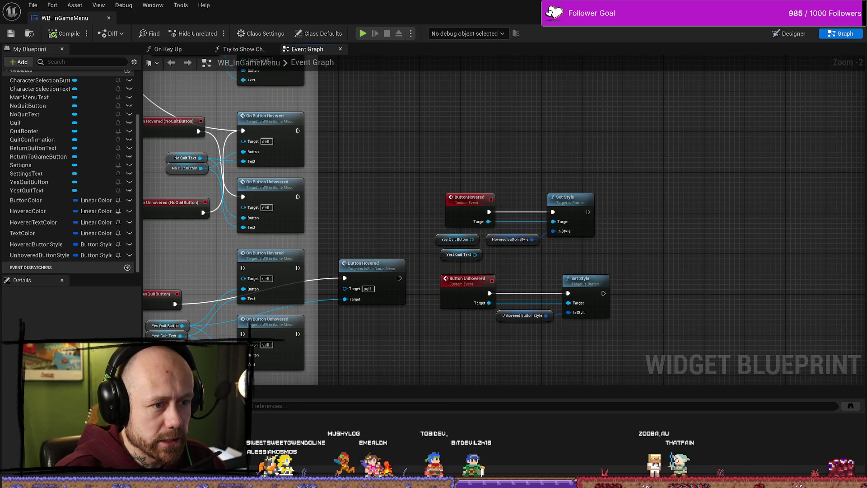
scroll(577, 155, down, 6)
scroll(549, 143, up, 8)
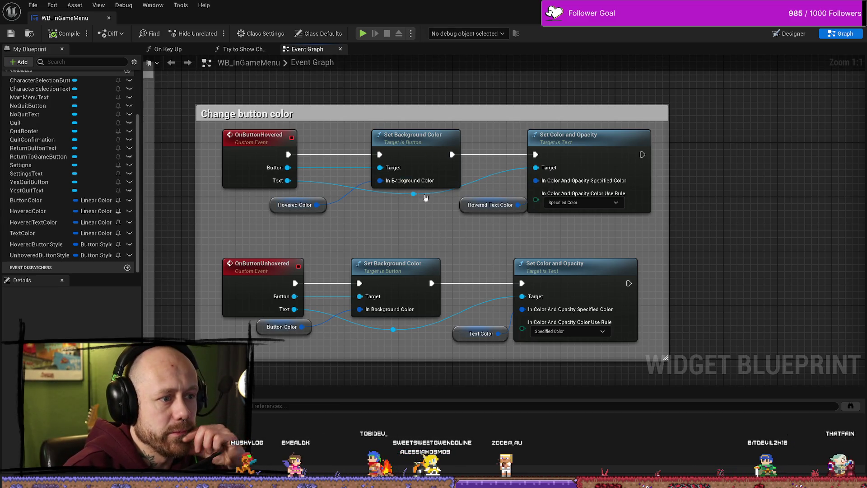
scroll(425, 197, down, 2)
scroll(389, 271, down, 4)
scroll(376, 311, up, 6)
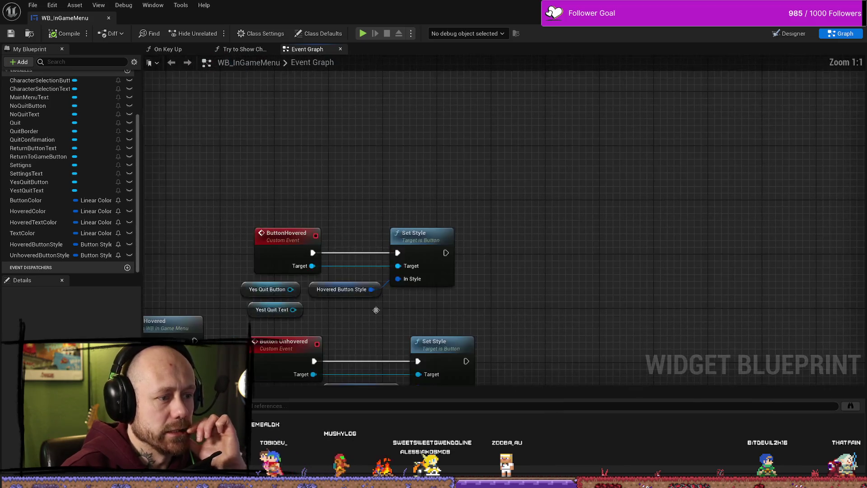
mouse_move(376, 310)
mouse_down()
mouse_move(400, 212)
mouse_move(452, 204)
mouse_up()
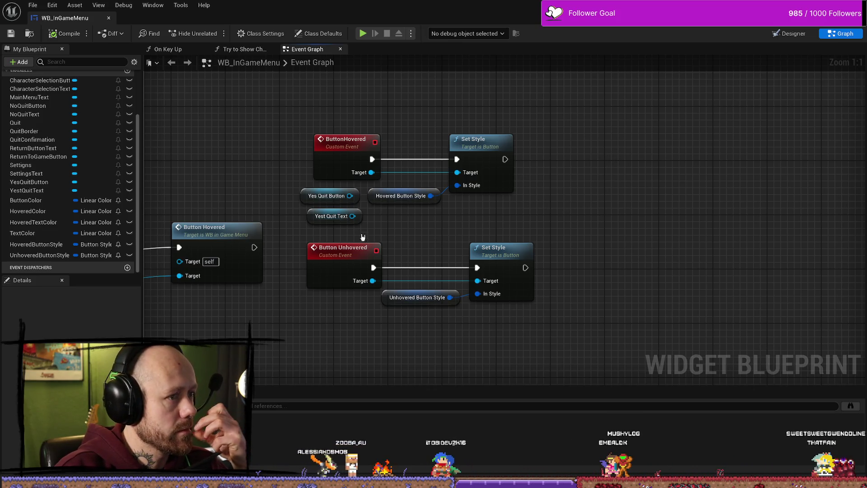
- Set UnhoveredButtonStyle's default image to the QuitButtonInGameMenu_Outline texture
drag(255, 201, 299, 190)
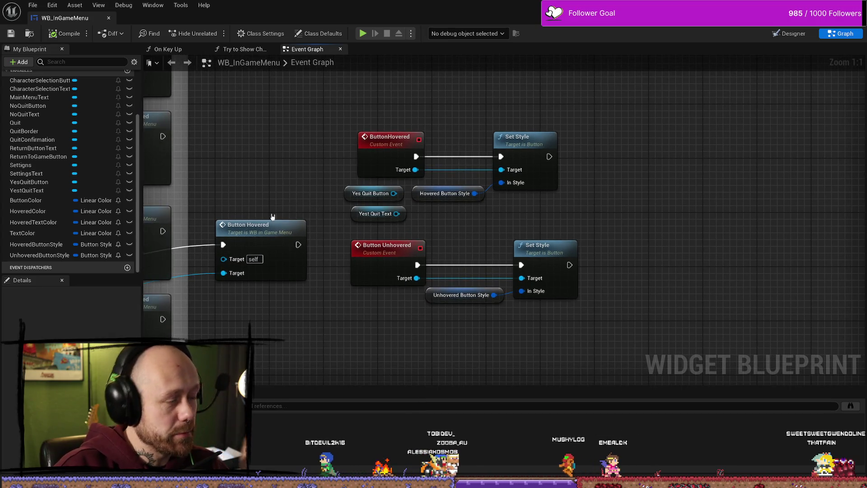
mouse_move(265, 154)
mouse_down()
mouse_move(311, 153)
mouse_move(460, 98)
mouse_up()
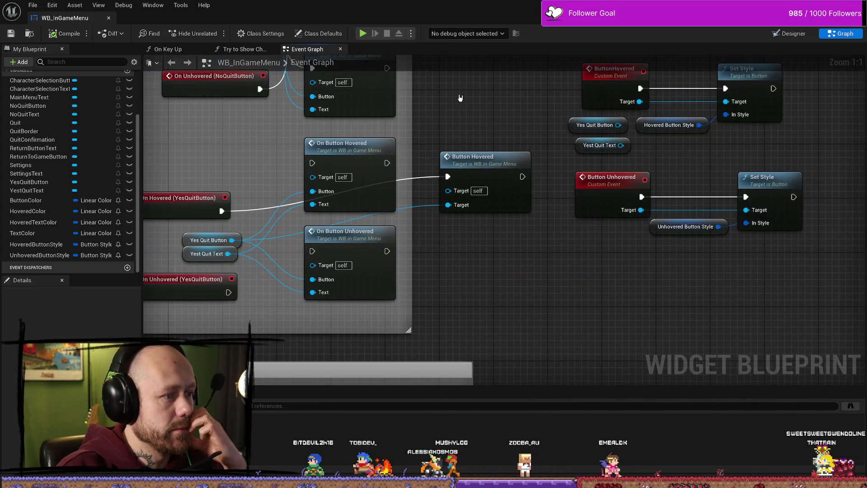
mouse_move(445, 171)
mouse_down()
mouse_move(464, 250)
mouse_move(551, 240)
mouse_move(519, 240)
mouse_move(515, 225)
mouse_move(527, 218)
mouse_up()
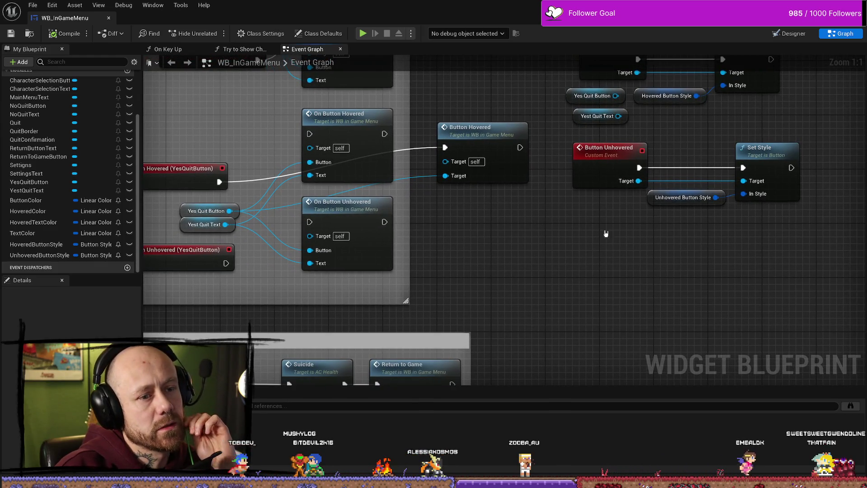
drag(606, 234, 610, 264)
click(604, 215)
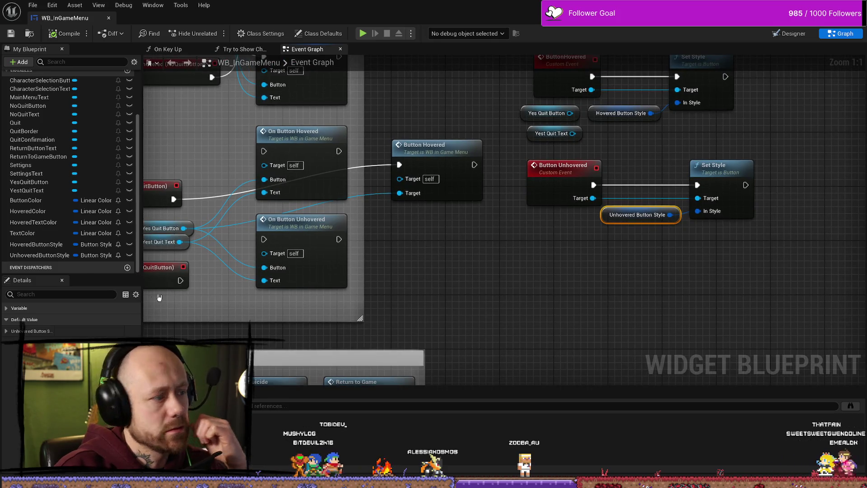
click(40, 255)
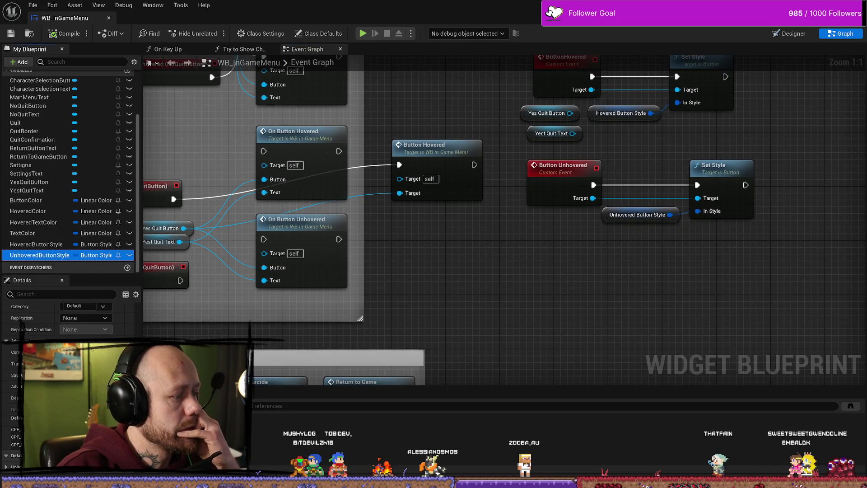
scroll(64, 339, down, 5)
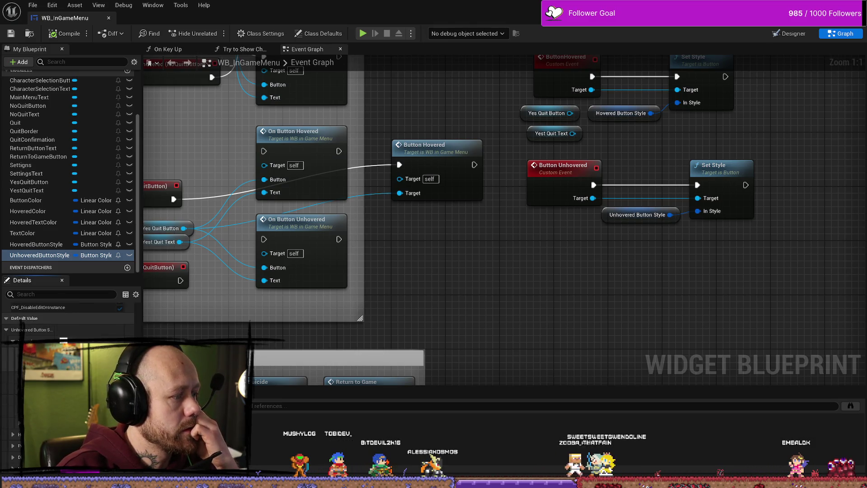
click(63, 340)
text(outlin)
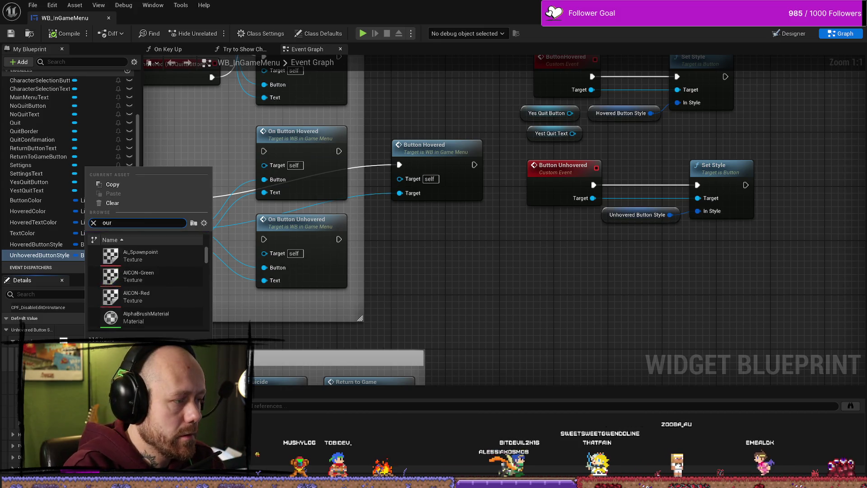
text(e)
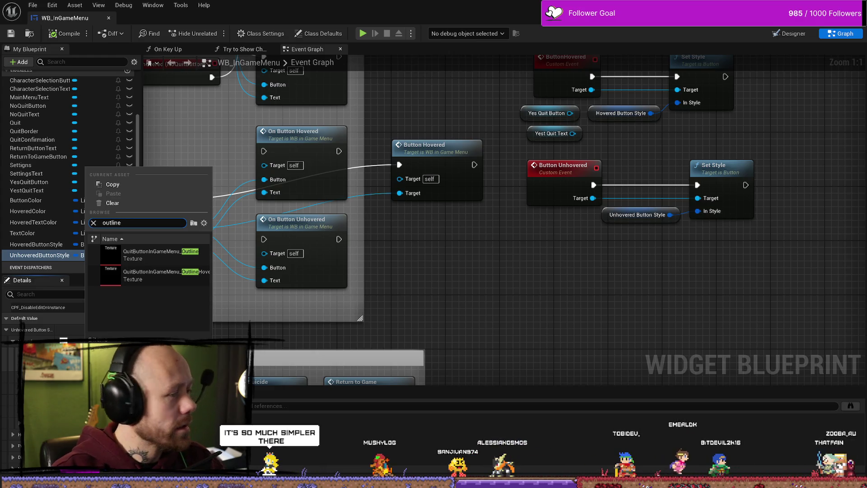
click(187, 275)
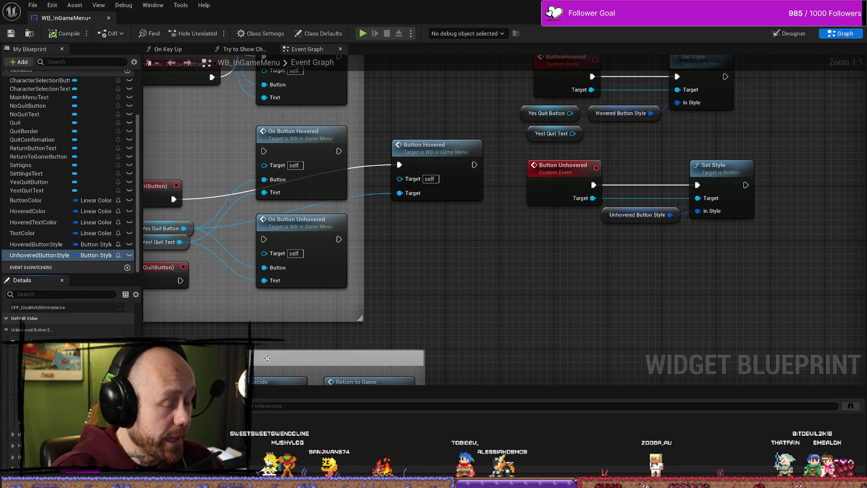
- Pan the graph to the YesQuitButton hover events, then switch back to the Designer
mouse_move(656, 305)
mouse_down()
mouse_move(583, 303)
mouse_move(777, 239)
mouse_up()
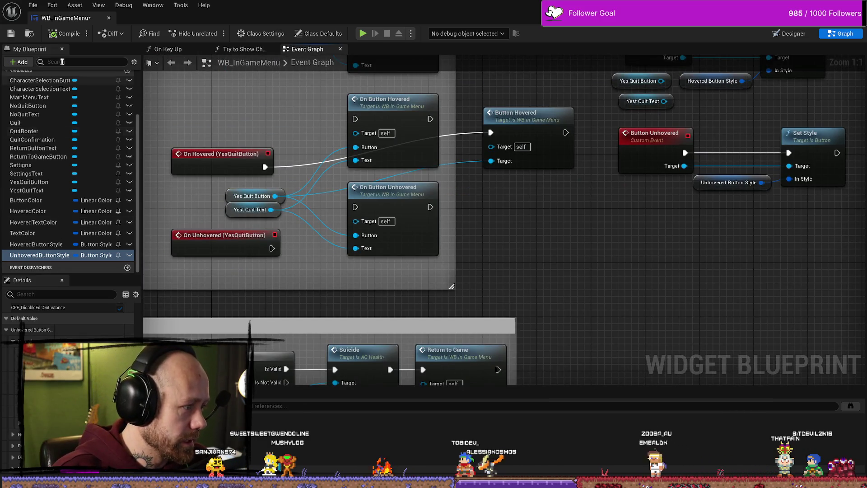
drag(697, 269, 653, 273)
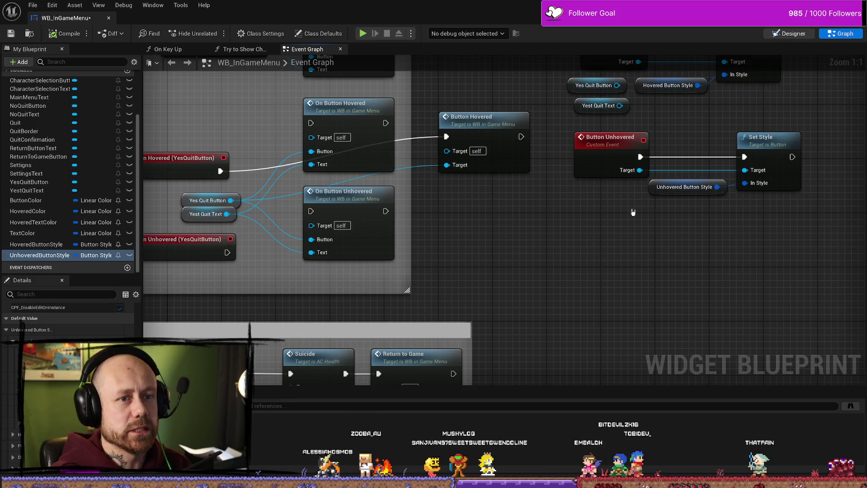
click(789, 33)
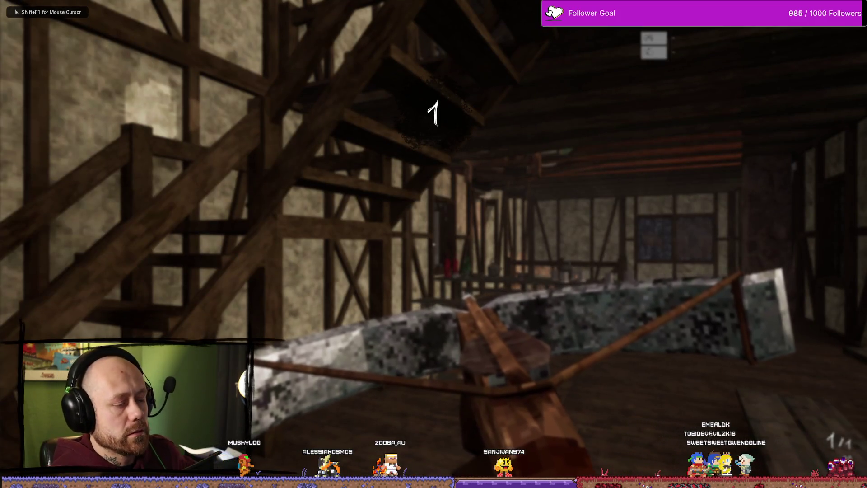
- Open the pause menu, choose Quit, test the YES button's hover, and stop playing
key(Escape)
click(142, 159)
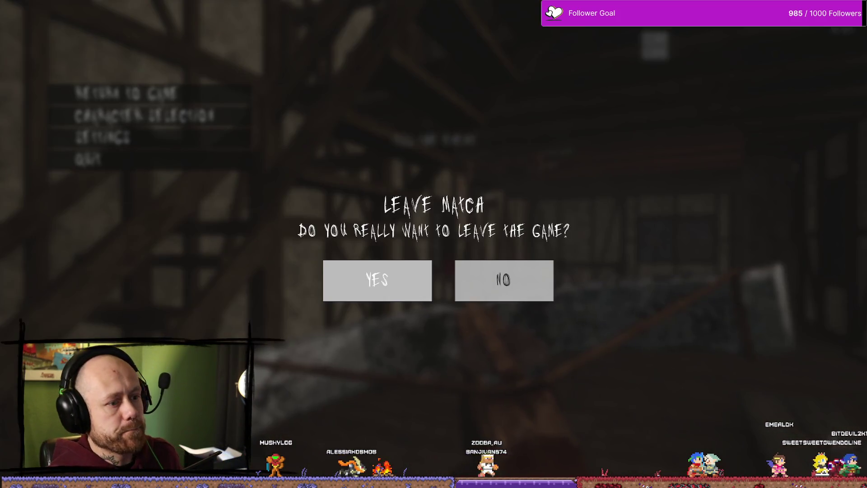
click(341, 286)
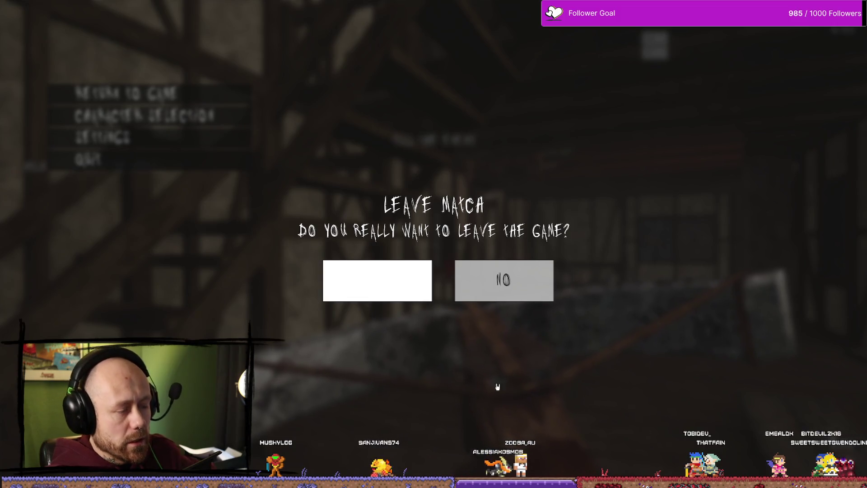
key(ctrl+space)
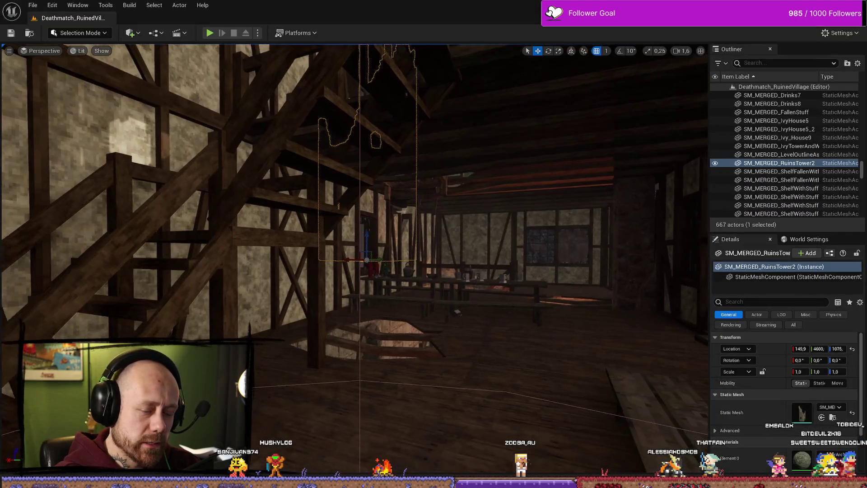
- Open WB_InGameMenu's Event Graph and bring the YesQuitButton hover events into view
key(ctrl+space)
key(ctrl+space)
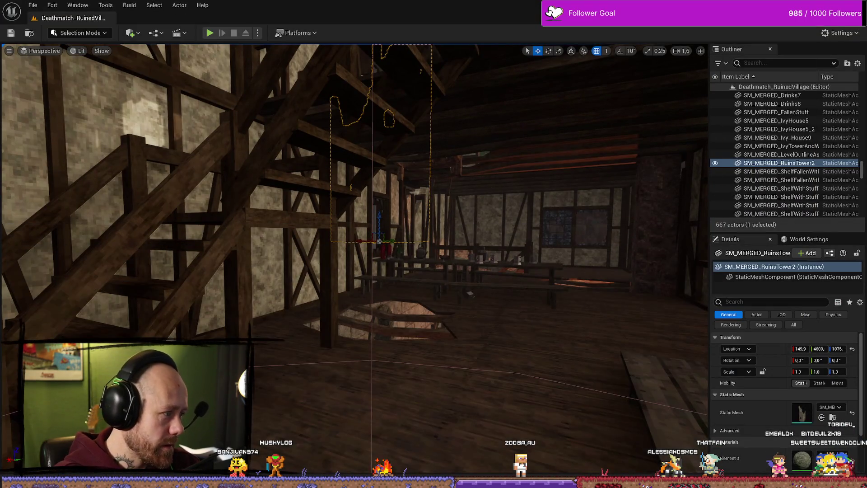
key(alt+Tab)
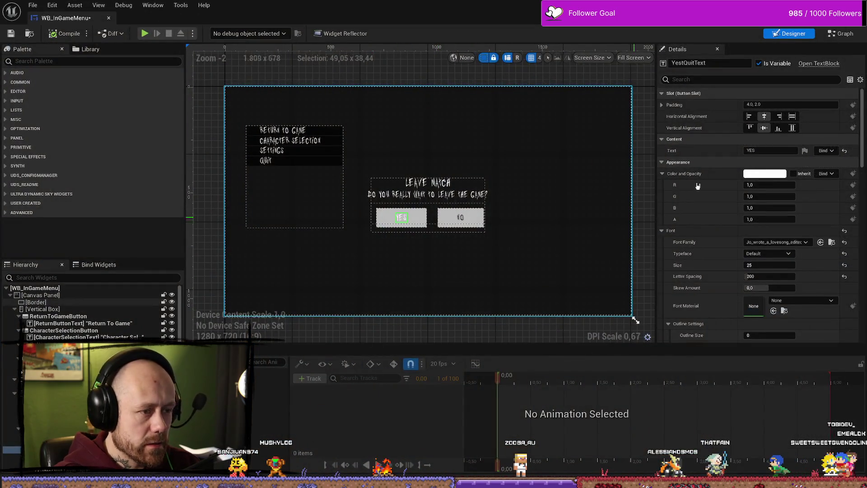
key(ctrl+shift+g)
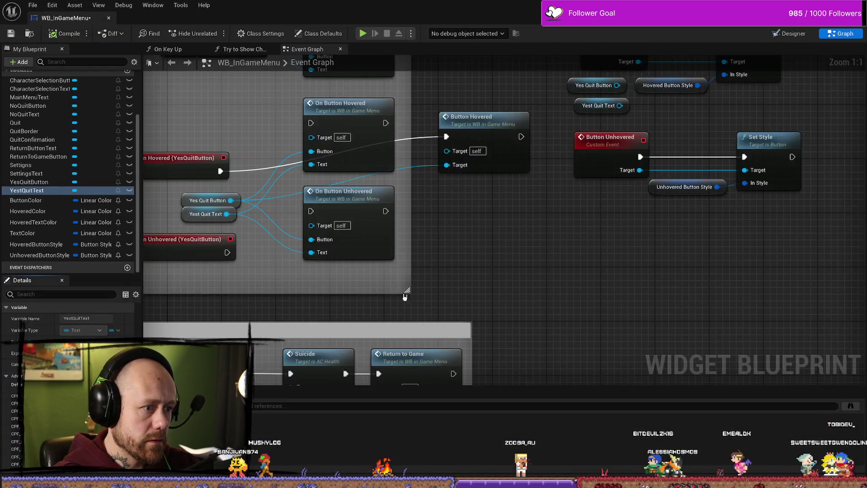
mouse_move(405, 297)
mouse_down()
mouse_move(377, 232)
mouse_move(367, 251)
mouse_move(344, 216)
mouse_up()
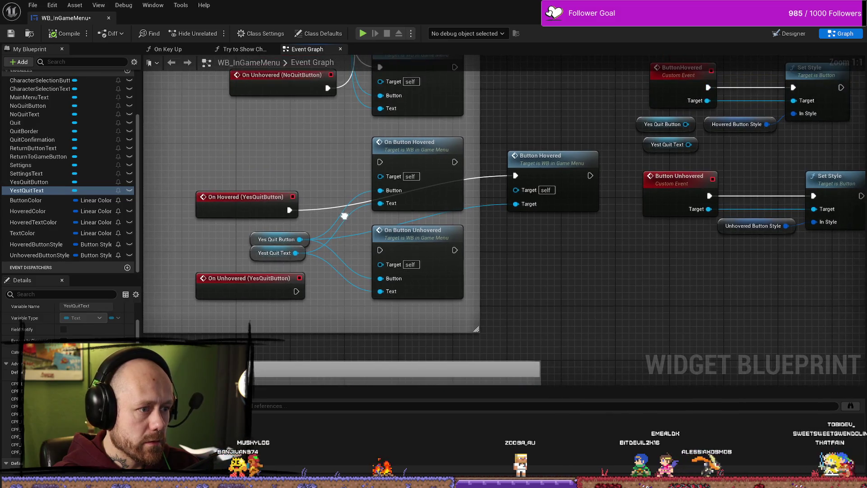
drag(470, 282, 434, 265)
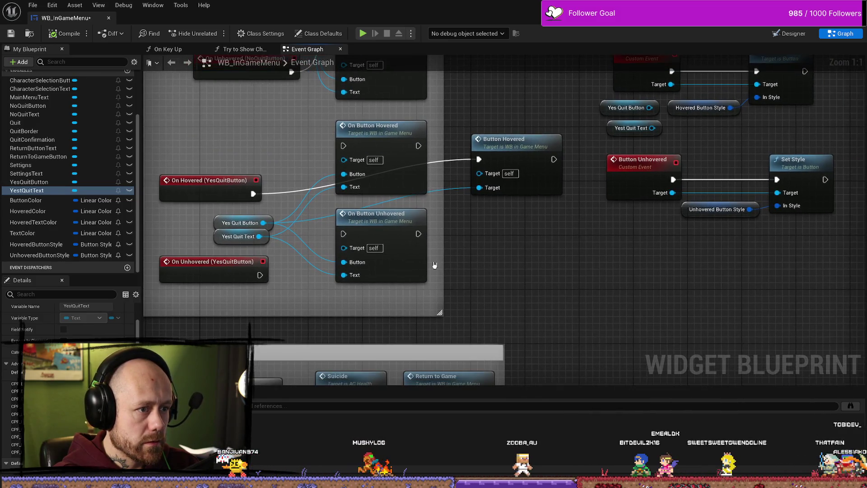
- From On Unhovered (YesQuitButton), add a Button Unhovered call with Yes Quit Button as Target
drag(260, 275, 503, 272)
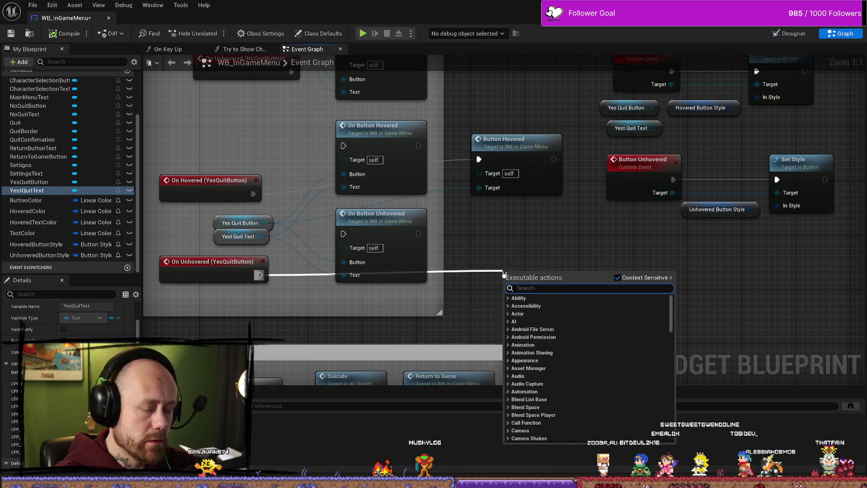
scroll(504, 274, down, 10)
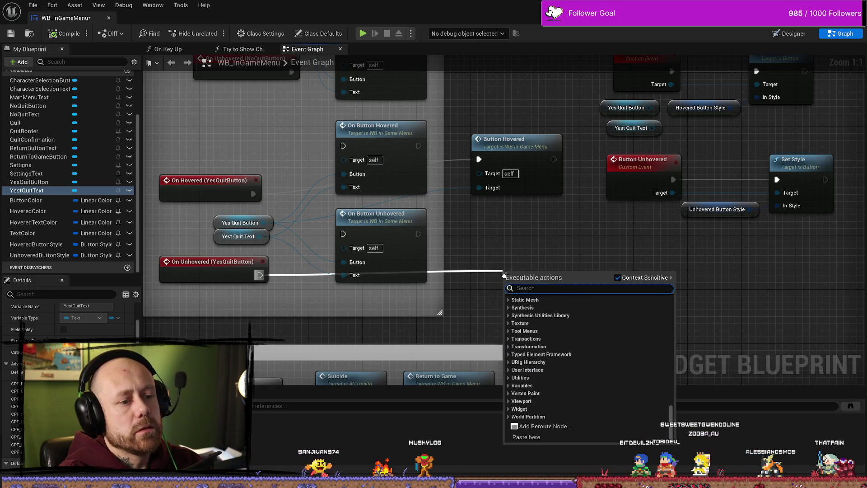
text(unhover)
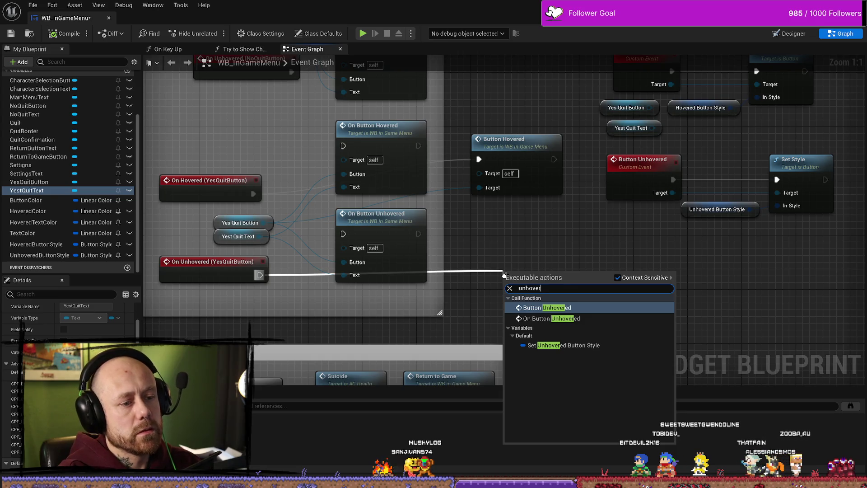
key(Return)
drag(519, 276, 509, 249)
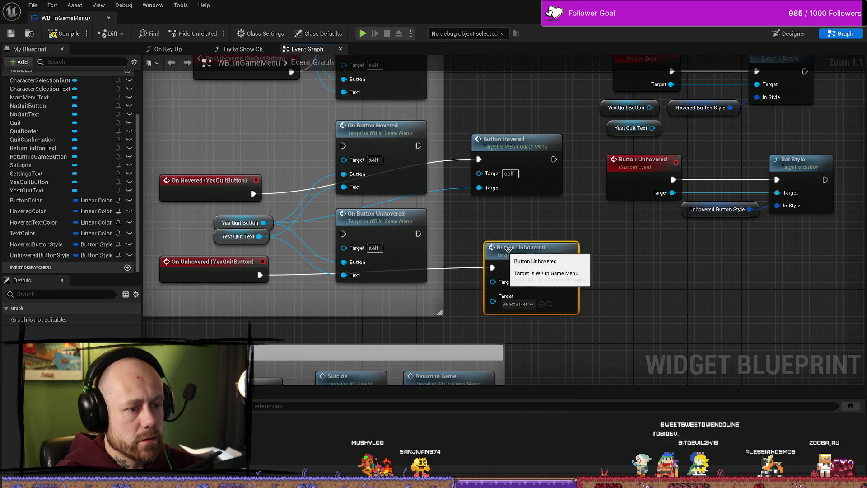
drag(264, 223, 496, 303)
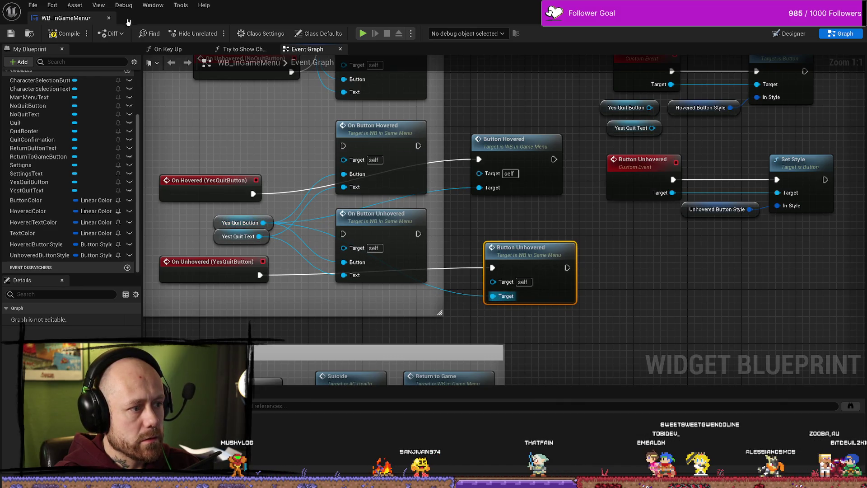
key(alt+Tab)
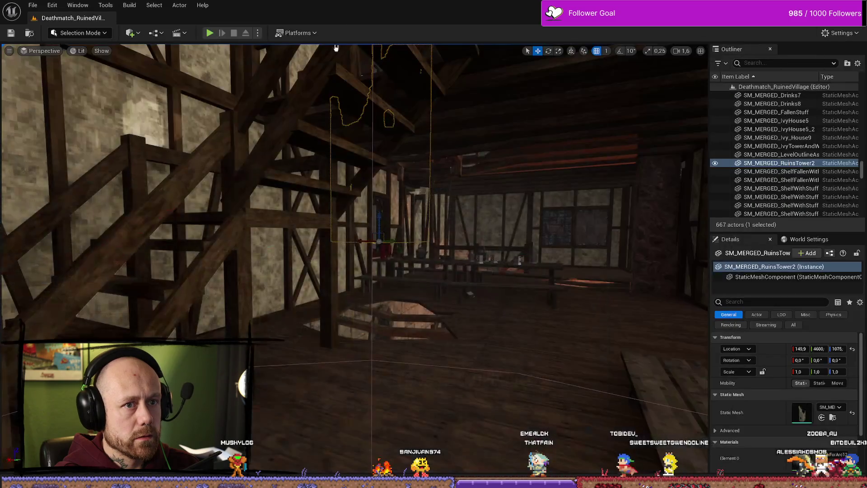
click(210, 33)
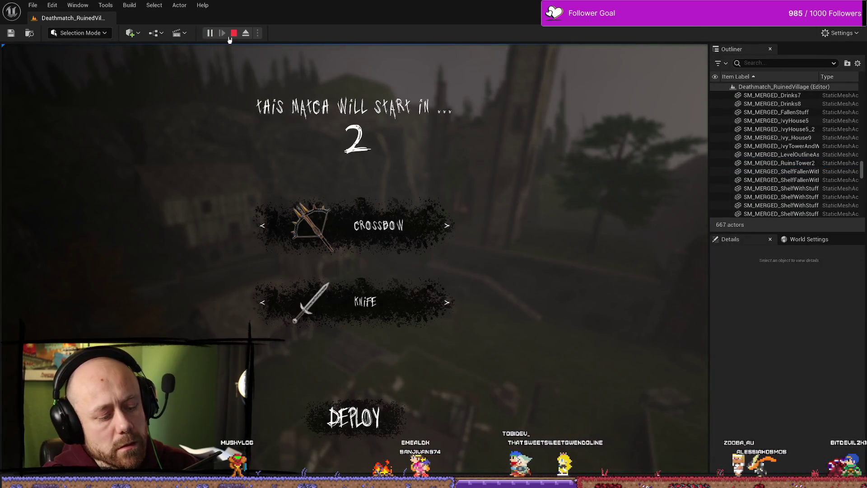
key(Escape)
click(88, 166)
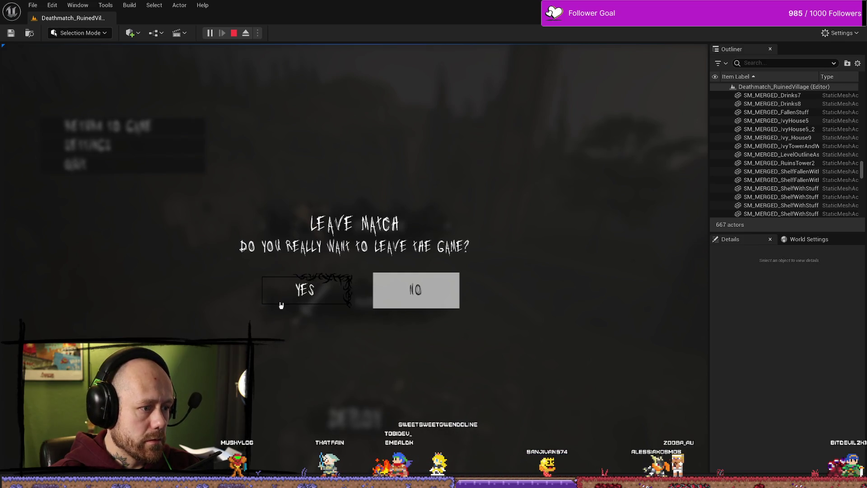
click(234, 33)
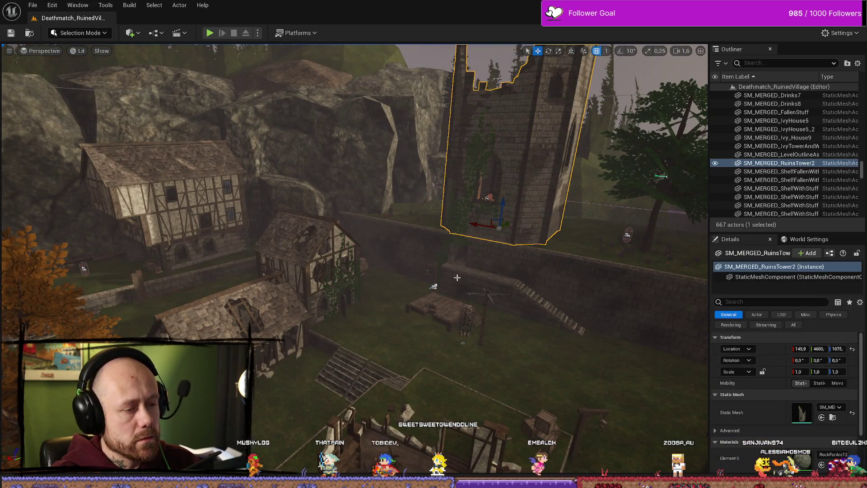
- Open WB_InGameMenu from the UI folder and bring the Settings hover nodes into view
key(ctrl+space)
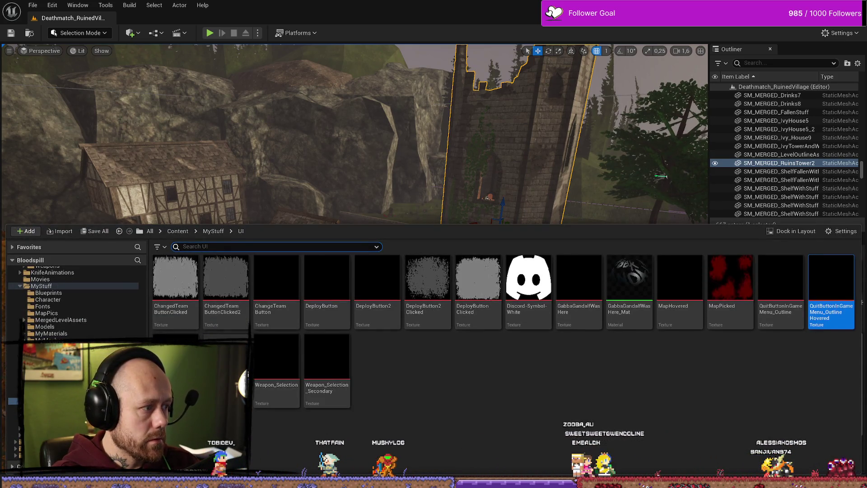
key(alt+Tab)
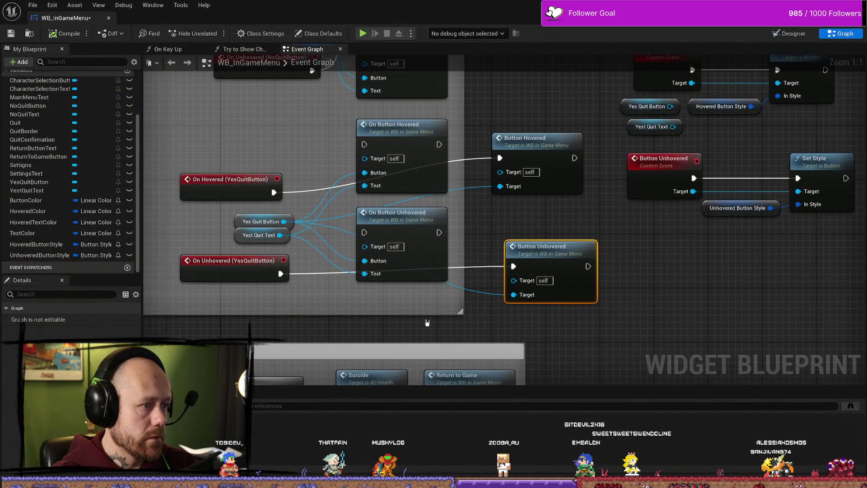
scroll(443, 214, down, 3)
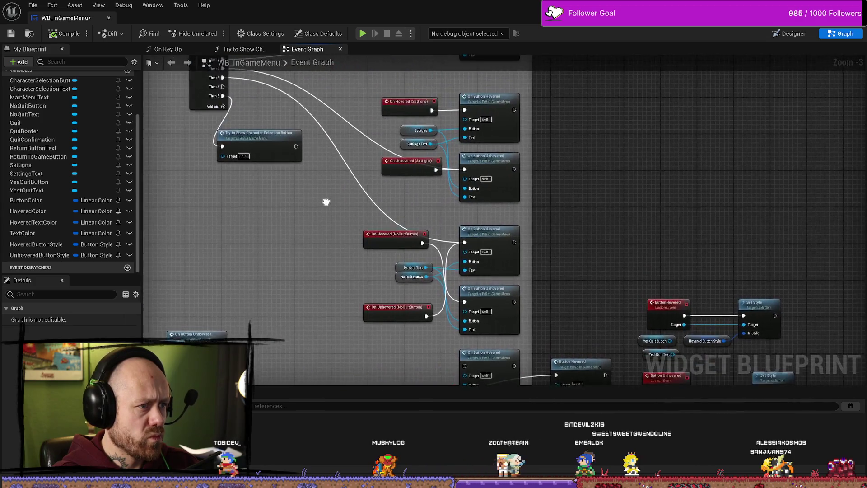
scroll(390, 225, up, 3)
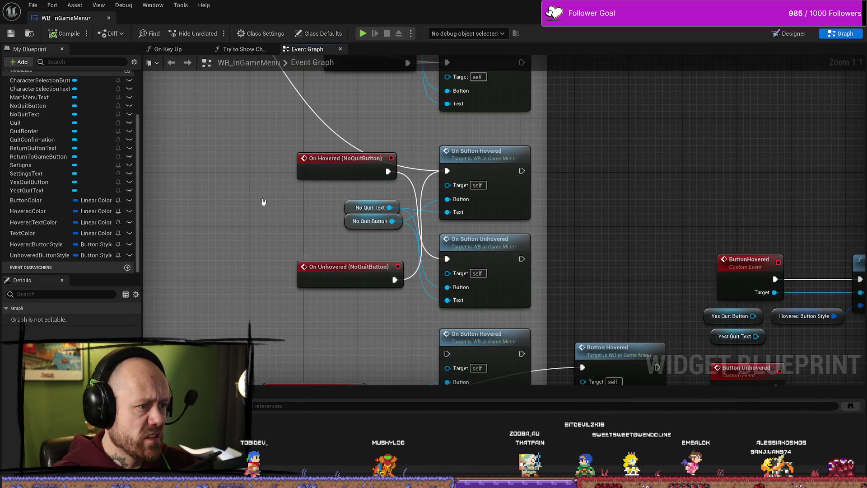
drag(291, 120, 301, 249)
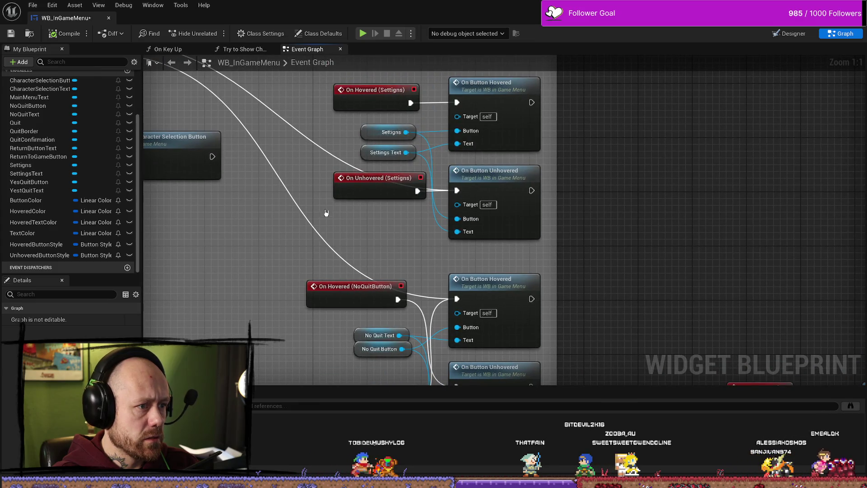
- Pull a connection from the Then 4 output and compile WB_InGameMenu
scroll(326, 212, down, 3)
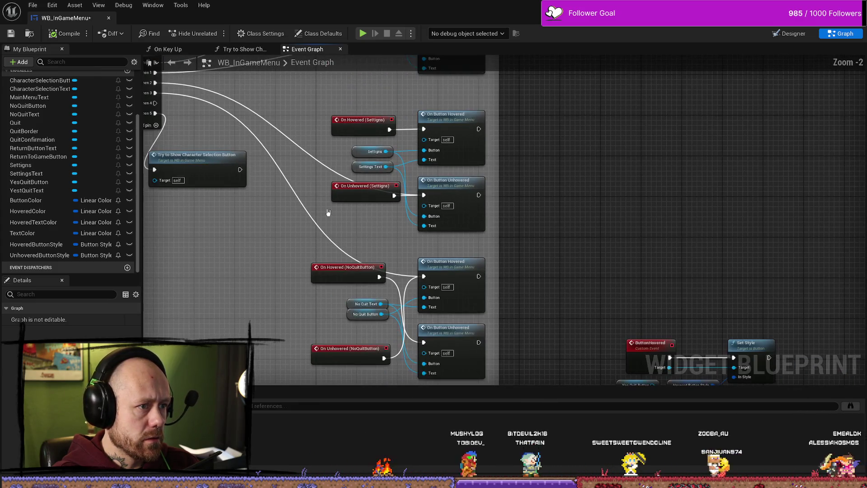
mouse_move(323, 171)
mouse_down()
mouse_move(316, 221)
mouse_move(297, 161)
mouse_move(340, 226)
mouse_move(448, 222)
mouse_move(470, 212)
mouse_move(310, 149)
mouse_move(325, 175)
mouse_up()
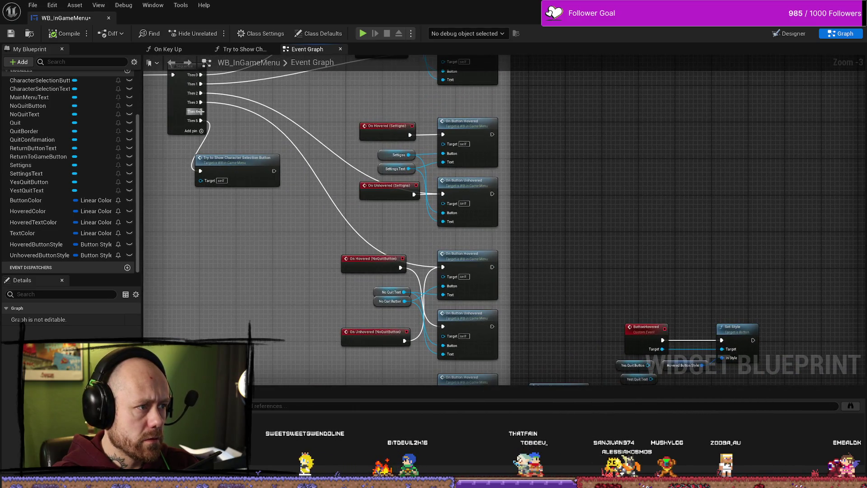
mouse_move(201, 111)
mouse_down()
mouse_move(345, 226)
mouse_move(397, 378)
mouse_move(415, 319)
mouse_move(542, 351)
mouse_up()
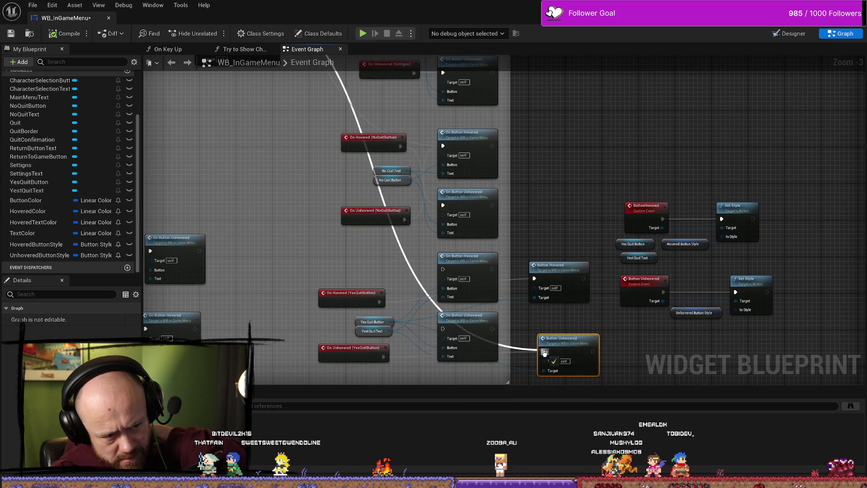
click(67, 35)
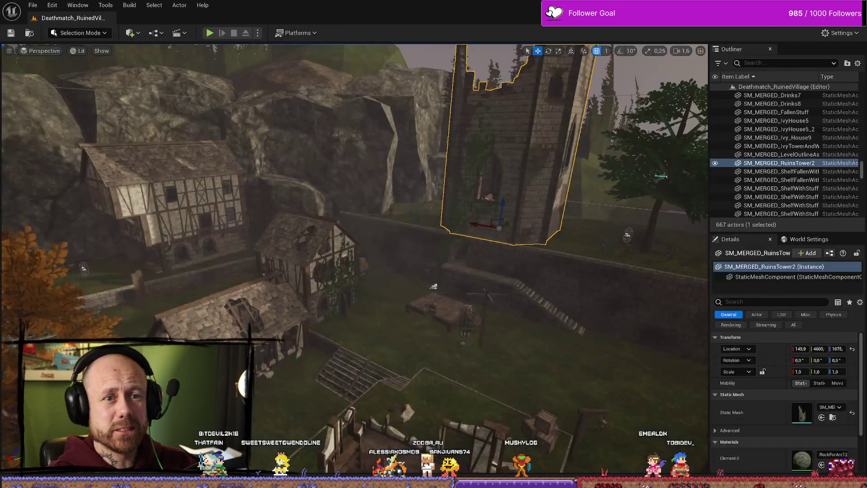
- Play the level, choose Quit from the pause menu to see Leave Match, then stop playing
click(217, 36)
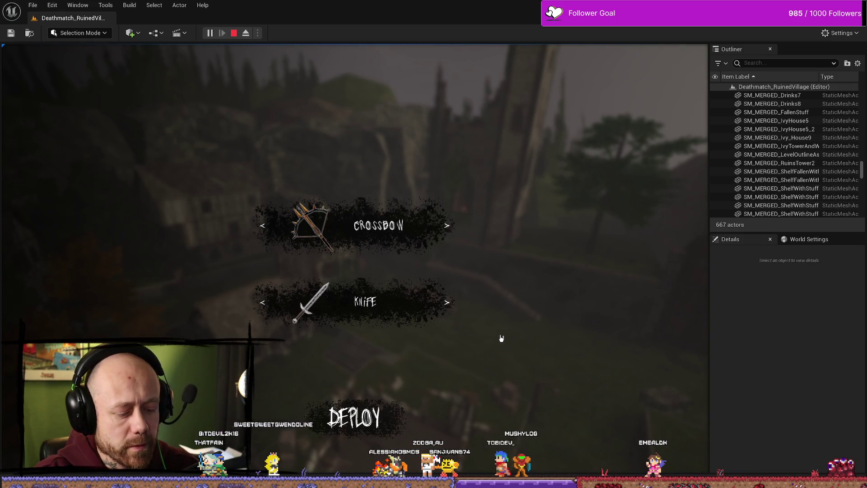
key(Escape)
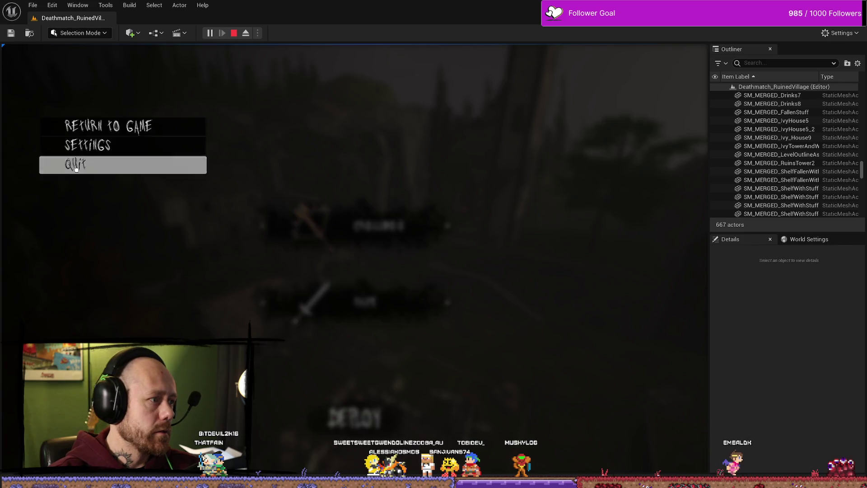
click(90, 164)
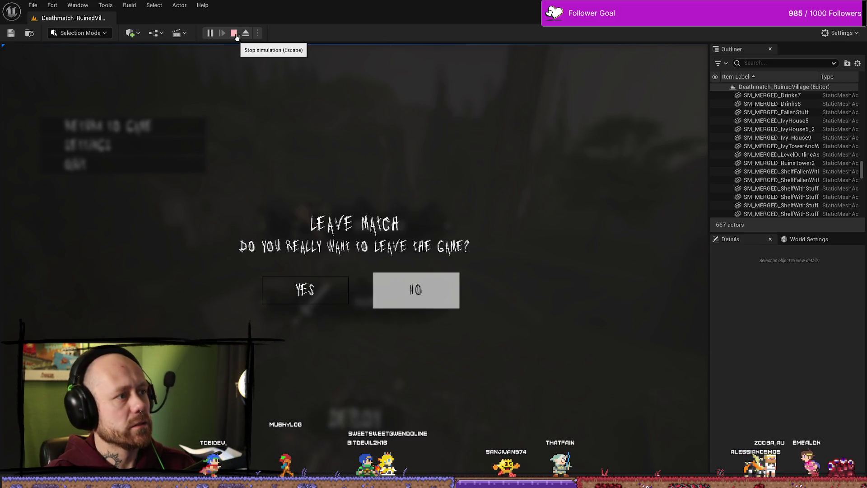
click(234, 33)
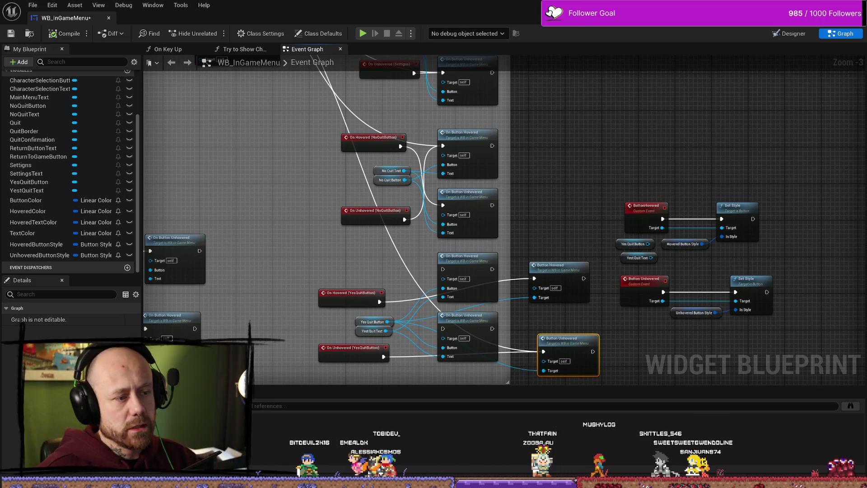
- Break the exec wires into Button Hovered and Button Unhovered, then switch to Designer
drag(536, 213, 536, 176)
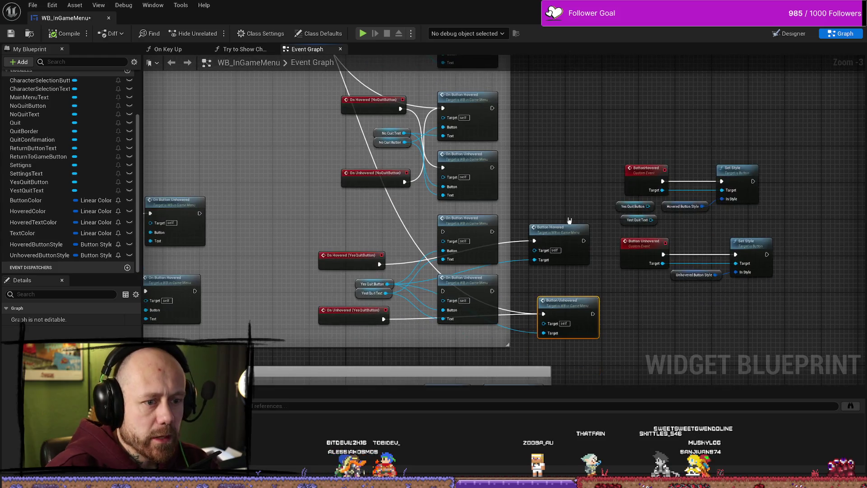
alt+click(533, 241)
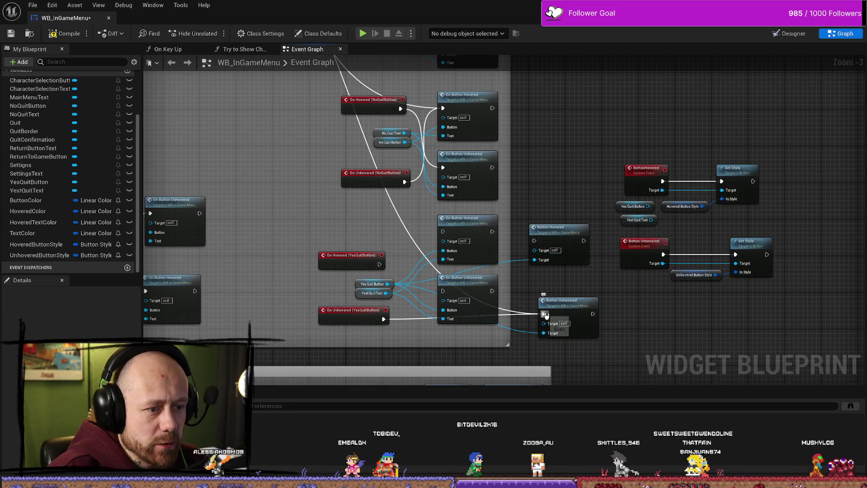
alt+click(543, 313)
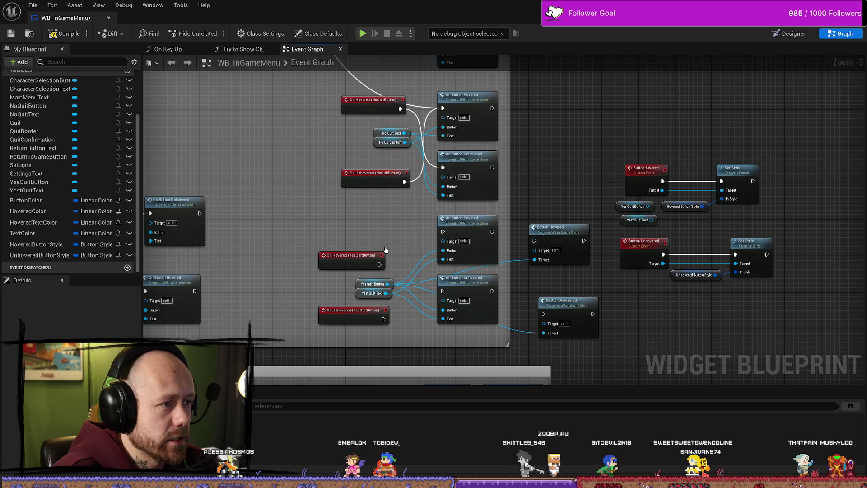
drag(568, 201, 528, 185)
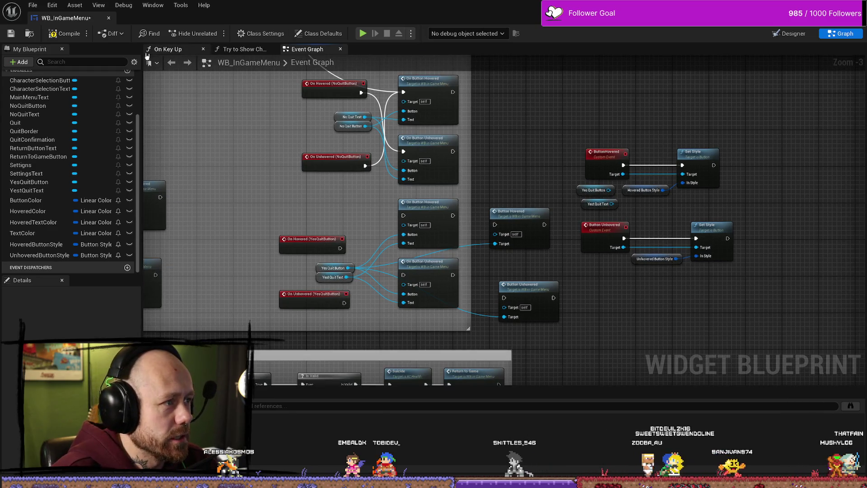
click(788, 33)
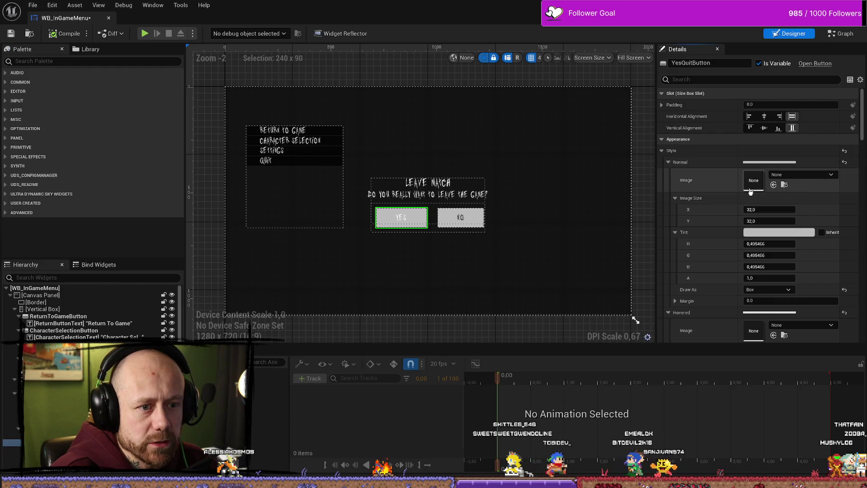
- Set Normal and Hovered images to QuitButtonInGameMenu_Outline and _OutlineHovered, then compile and close
click(796, 174)
text(out)
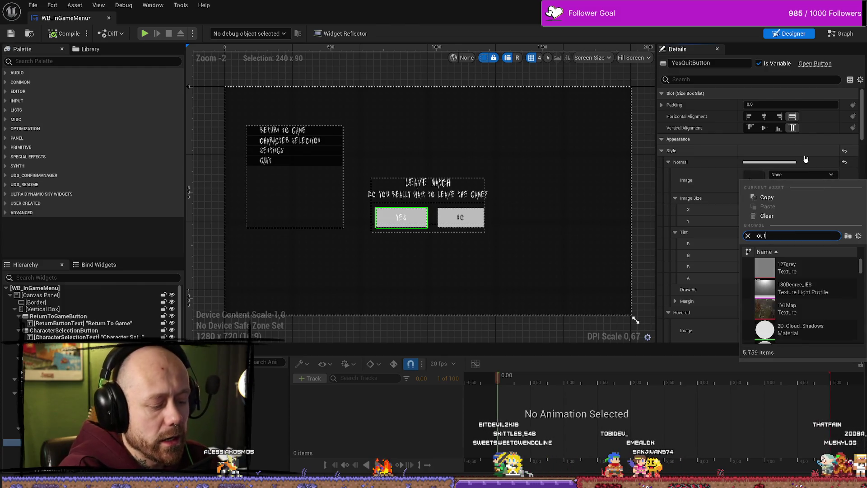
text(kl)
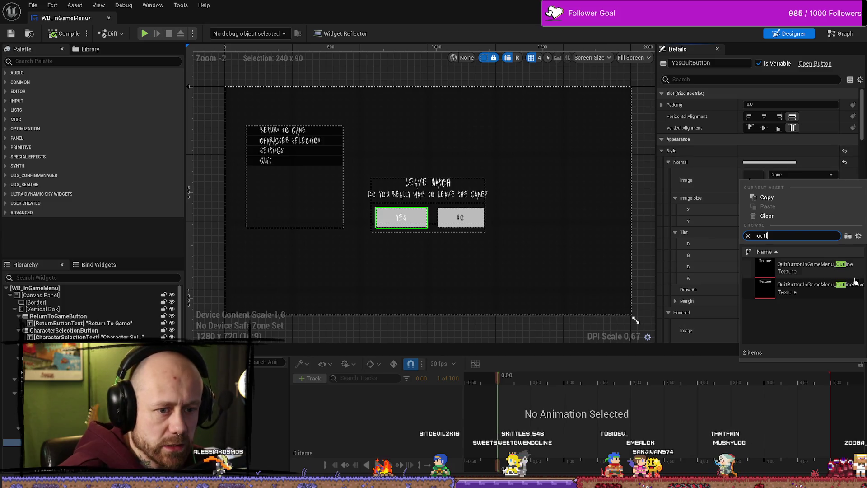
click(795, 266)
scroll(803, 253, down, 3)
text(ou)
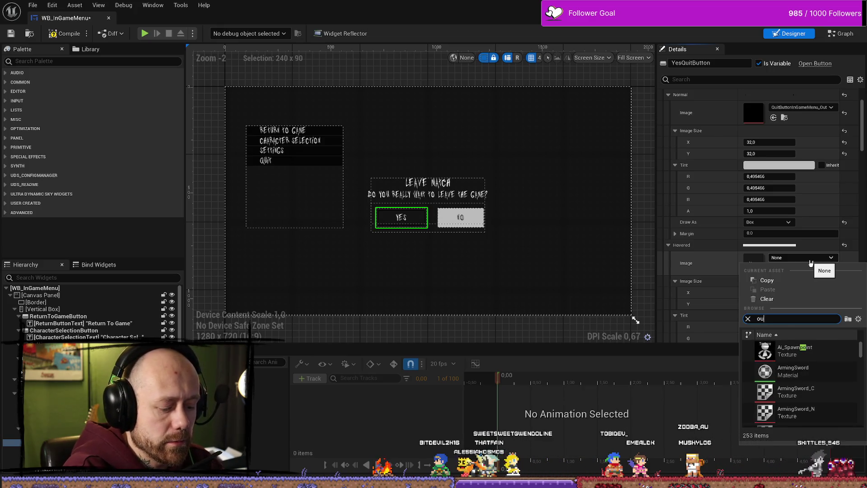
text(tline)
key(Down)
key(Down)
key(Return)
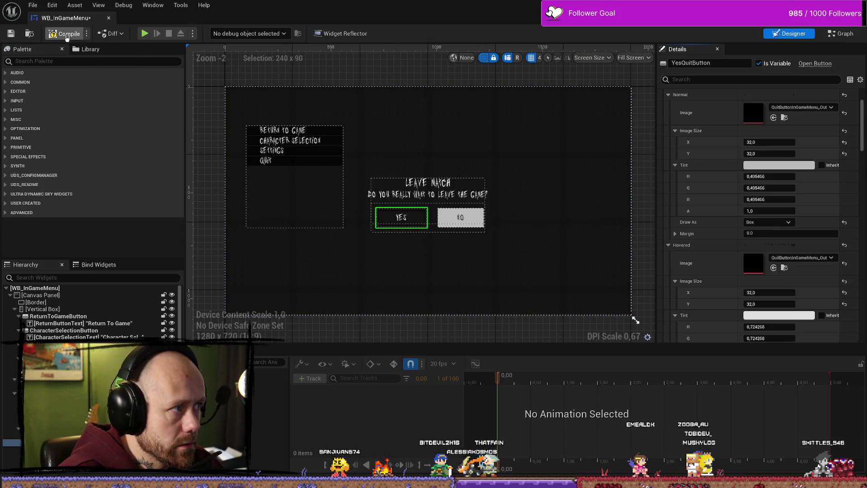
click(67, 34)
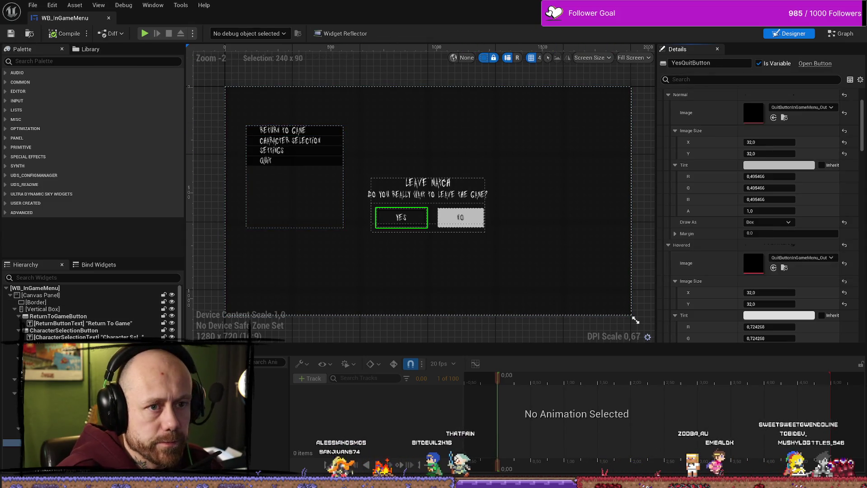
click(109, 18)
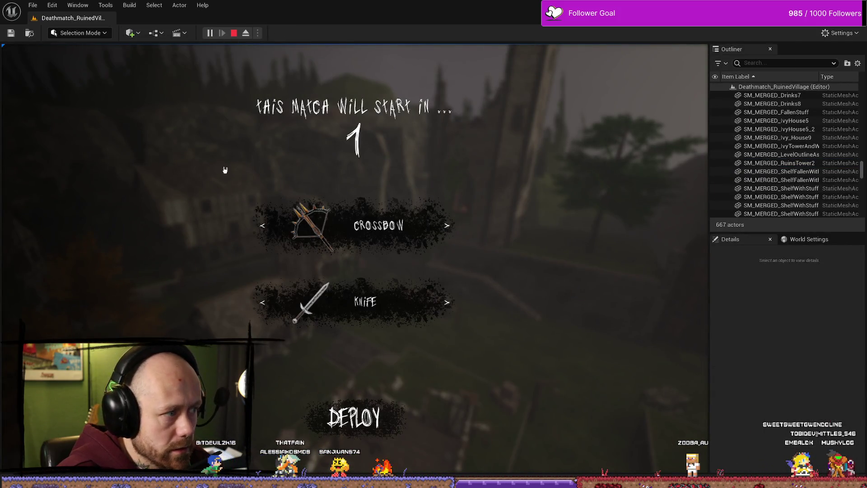
key(Escape)
click(145, 167)
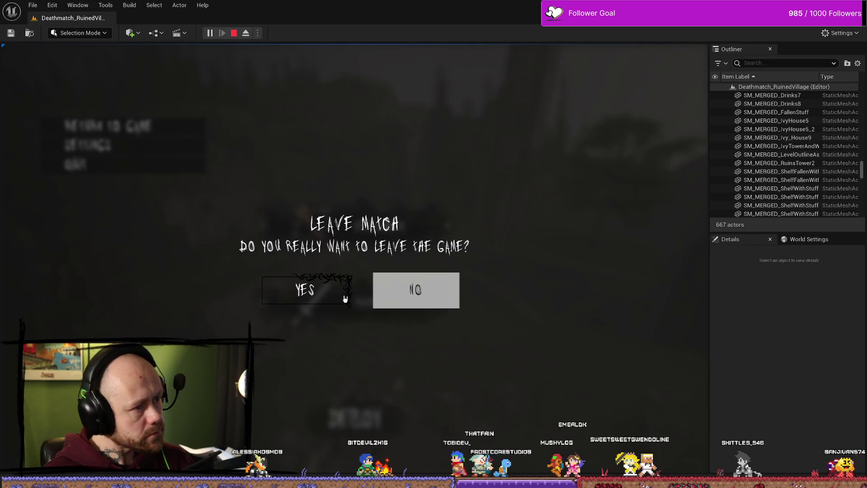
click(345, 299)
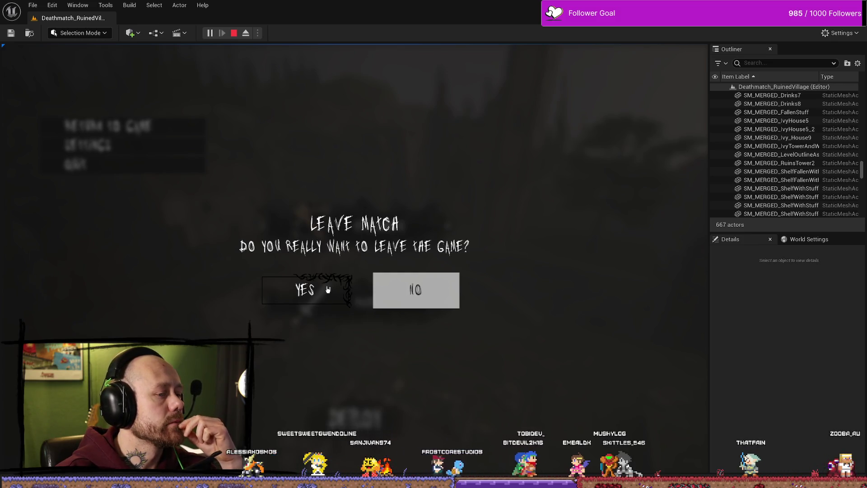
click(280, 293)
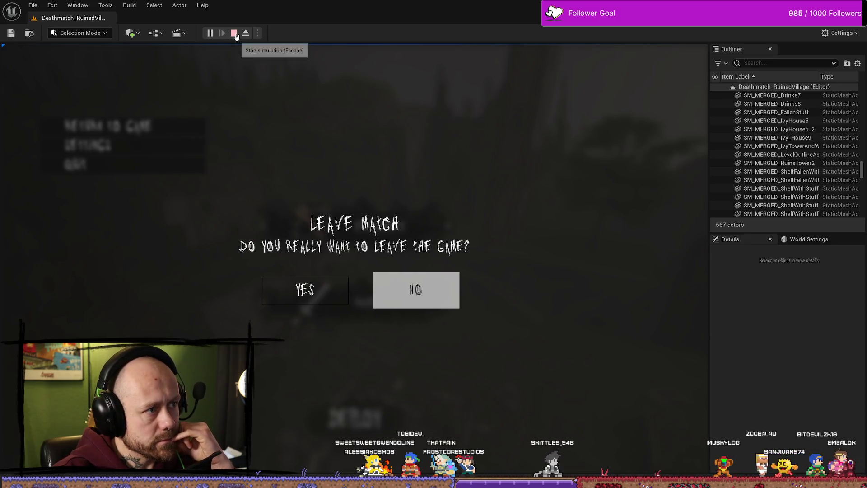
click(233, 33)
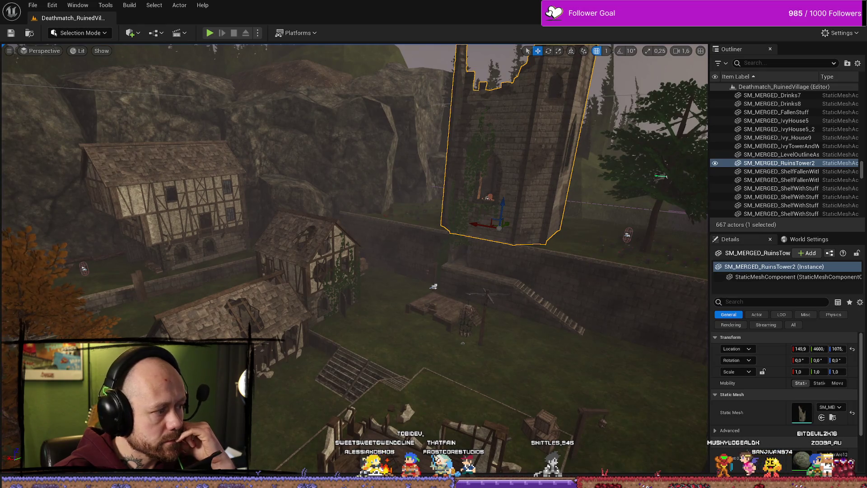
- Create a new transparent 220 × 70 px document in Affinity Photo
key(alt+Tab)
scroll(379, 291, left, 3)
scroll(494, 272, down, 2)
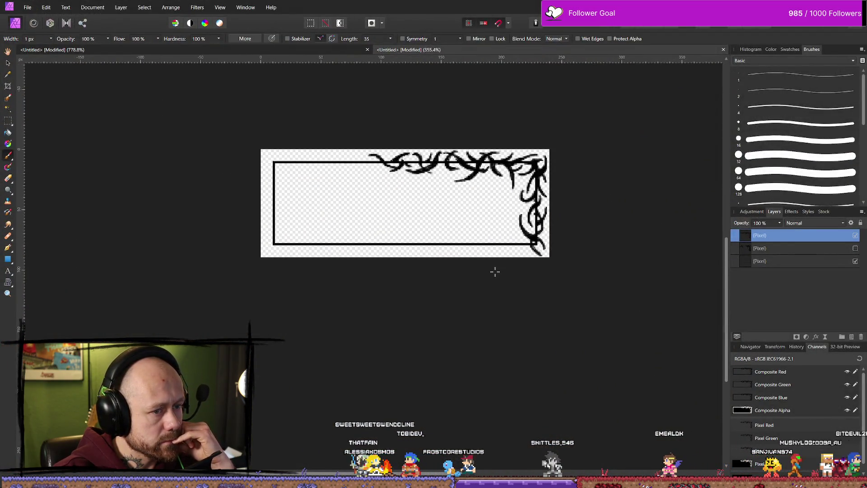
scroll(495, 271, up, 2)
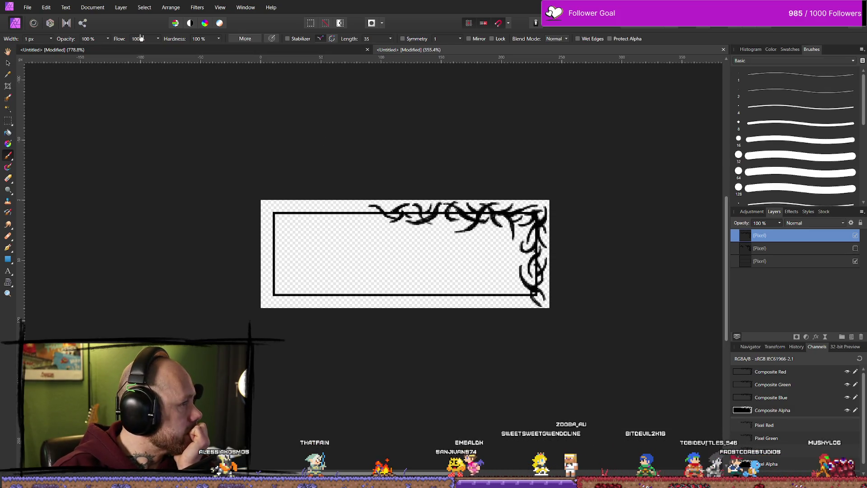
click(27, 7)
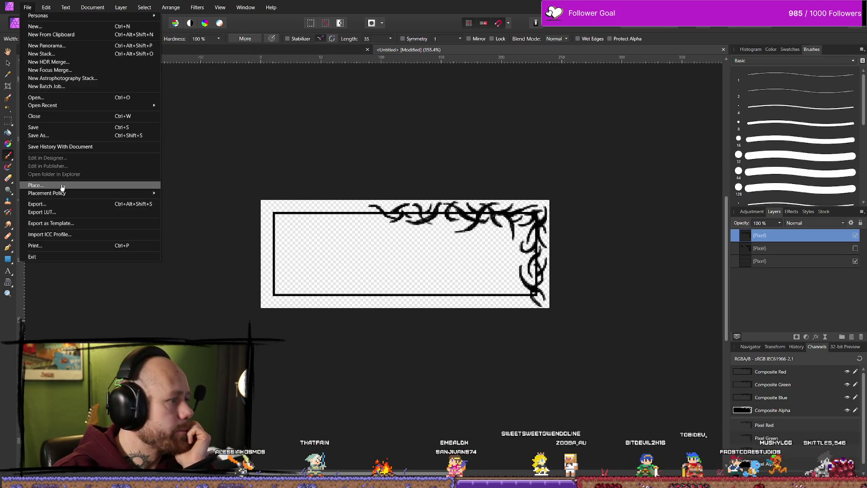
click(84, 27)
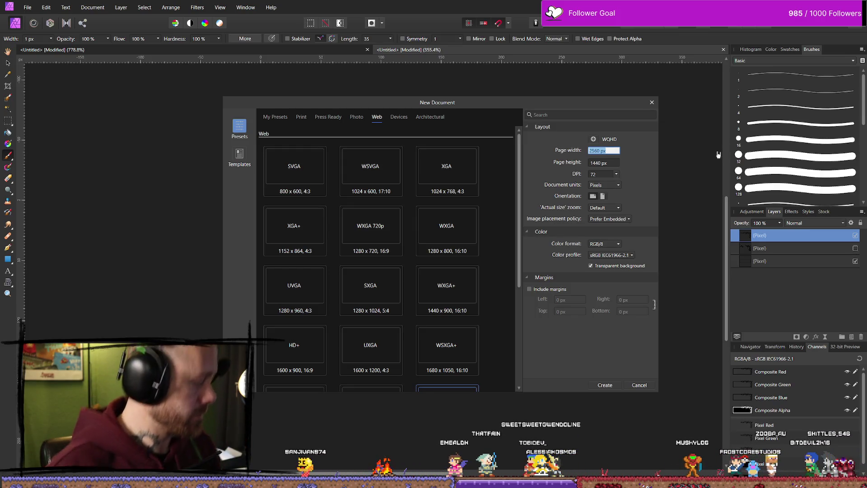
text(2020)
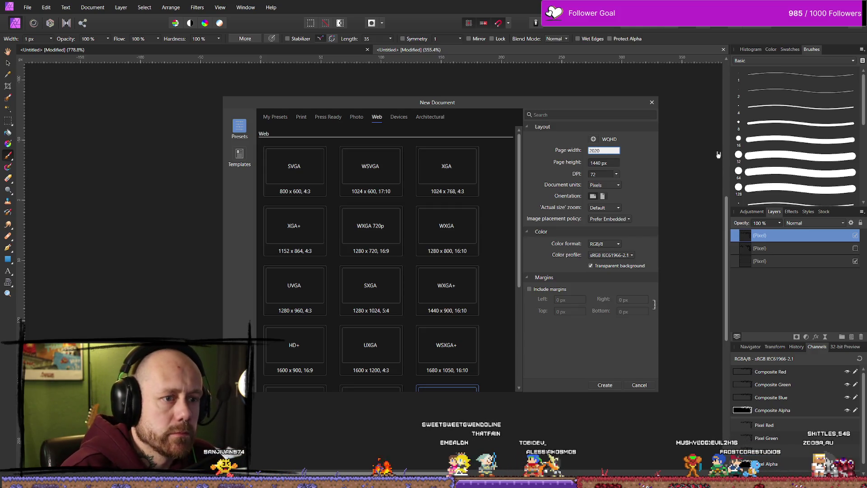
key(BackSpace)
key(BackSpace)
key(BackSpace)
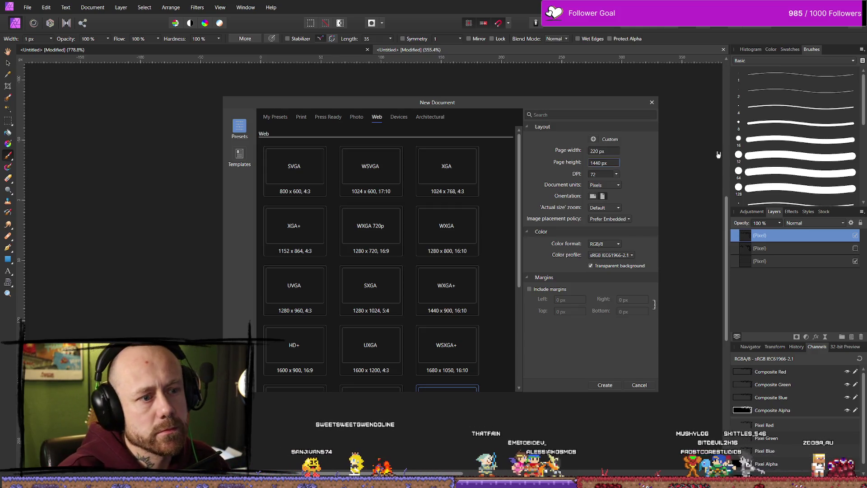
key(Tab)
click(605, 162)
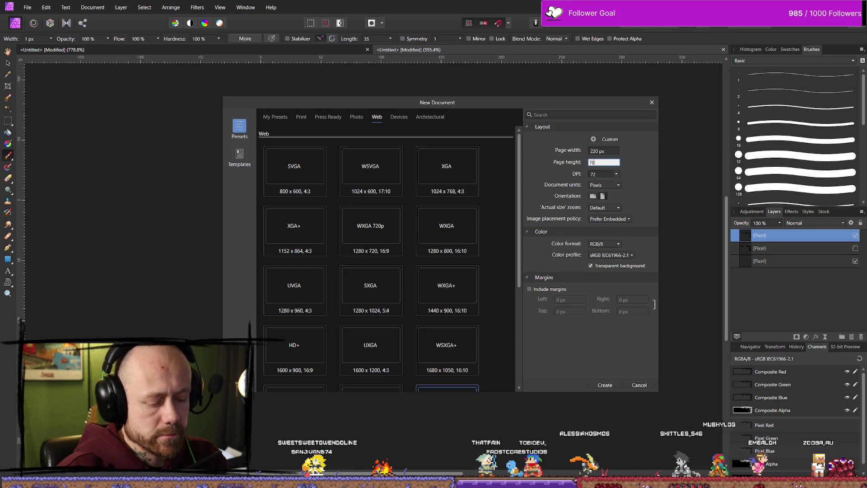
click(612, 388)
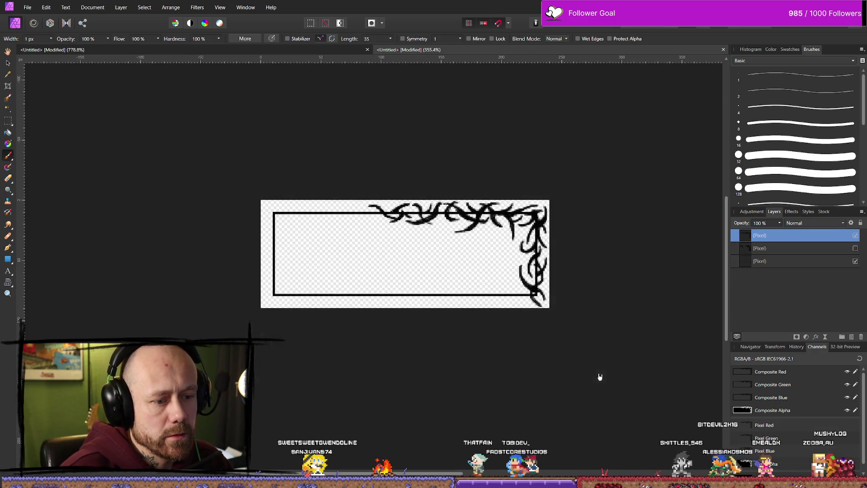
scroll(402, 195, down, 3)
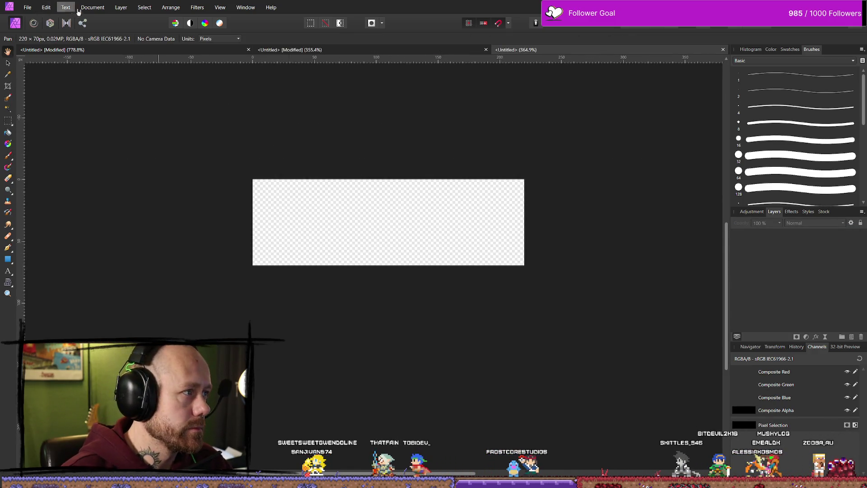
- Enter a proportional 1000 px width (318.2 px height) in Resize Document
click(92, 7)
click(104, 53)
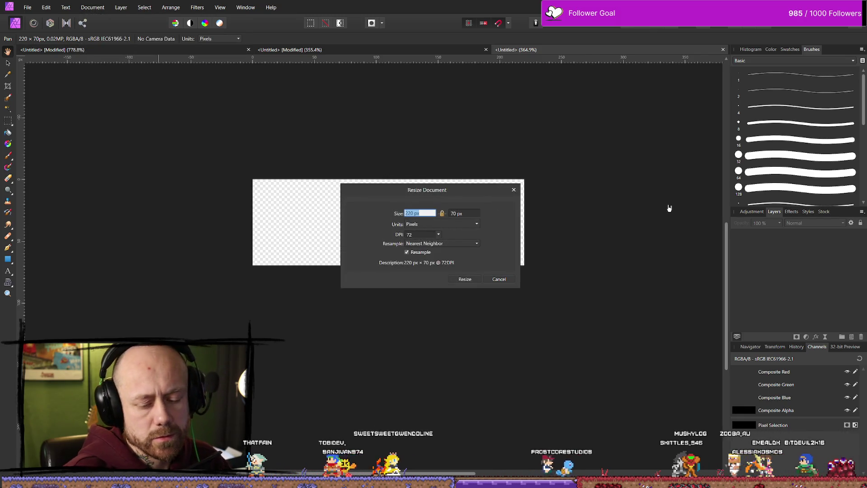
text(1000)
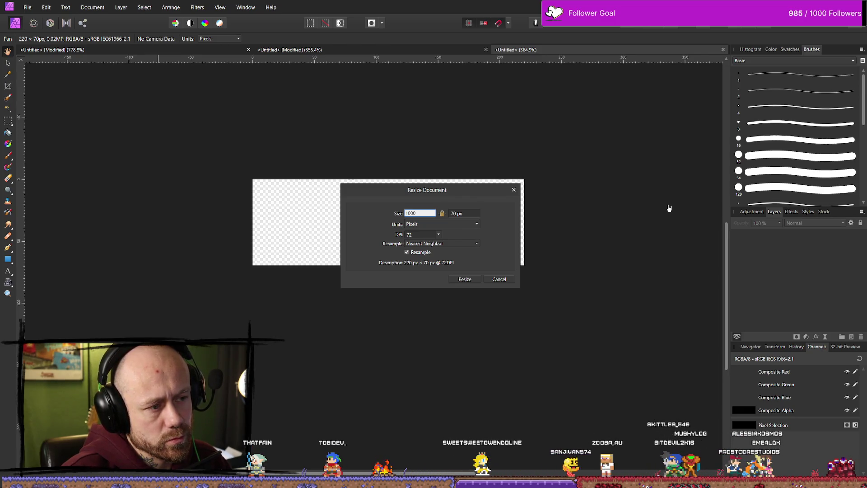
key(Tab)
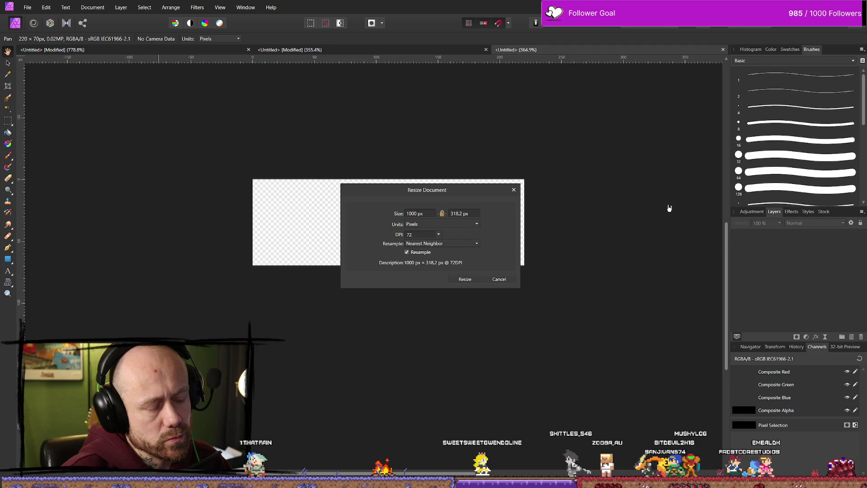
click(468, 213)
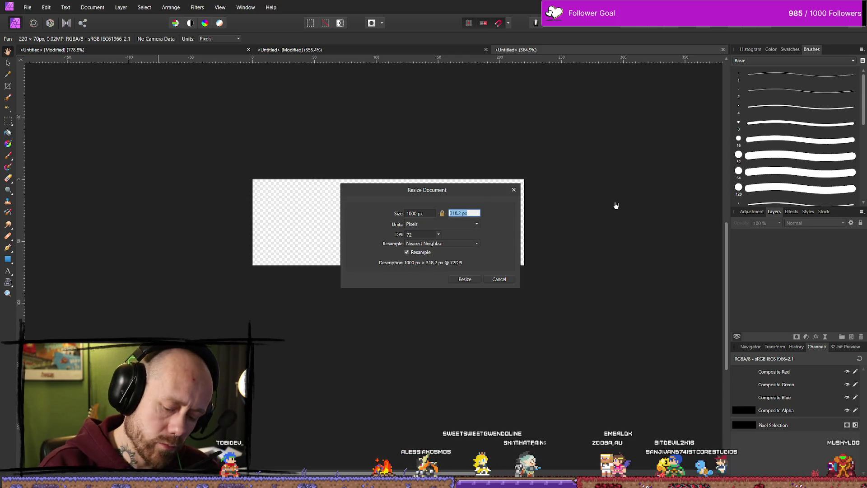
text(300)
key(Tab)
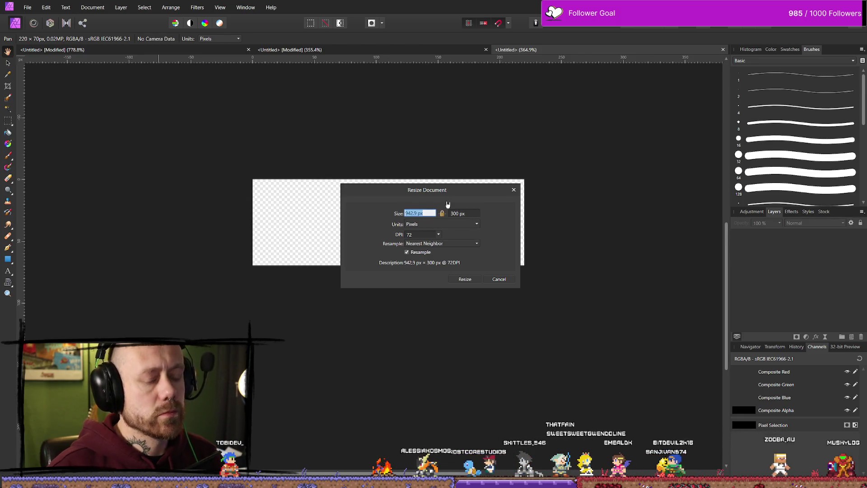
text(1000)
key(Tab)
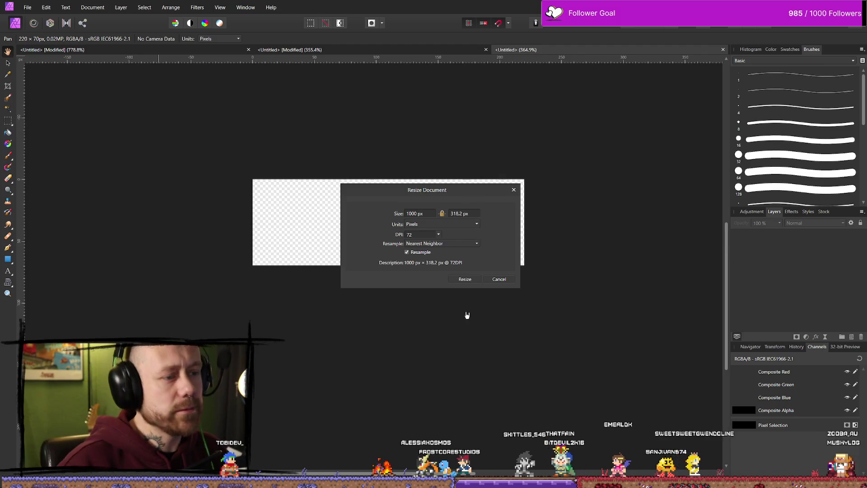
- Apply the 1000 × 318 px resize and select the whole canvas
click(469, 280)
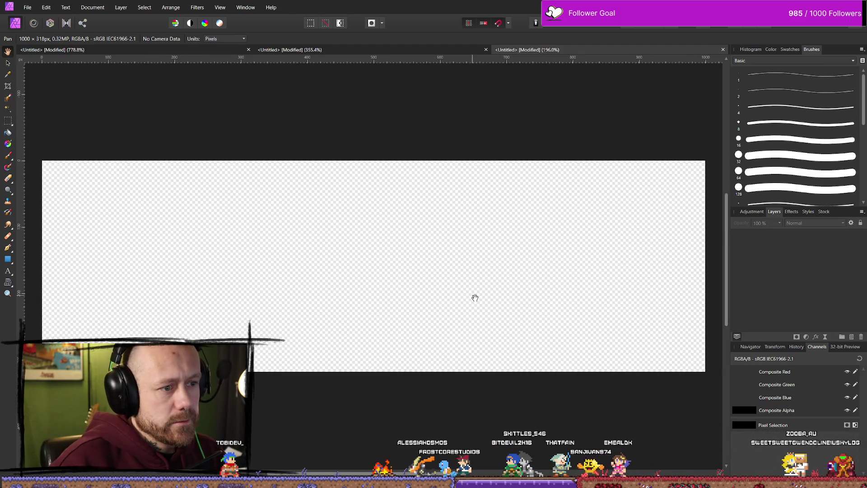
scroll(529, 257, down, 4)
scroll(444, 277, up, 1)
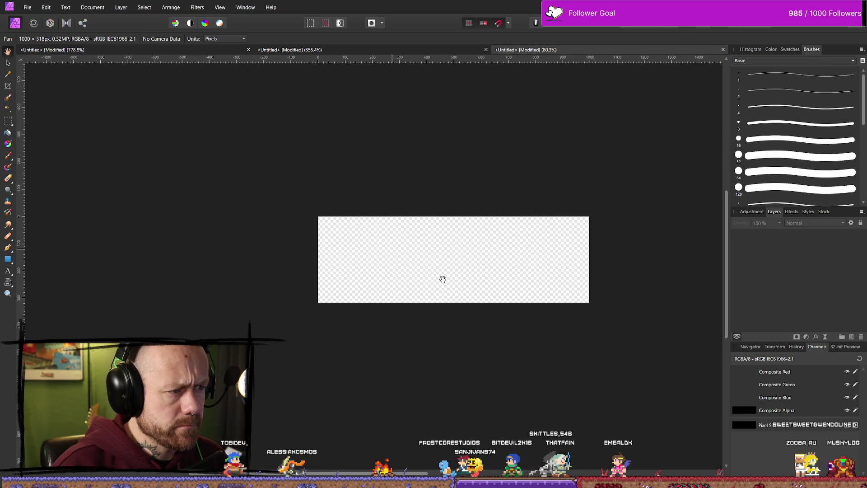
scroll(560, 287, up, 1)
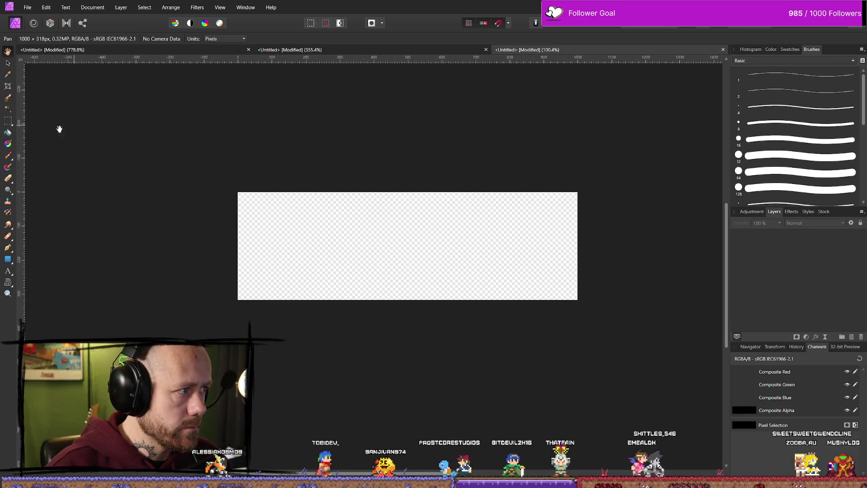
key(m)
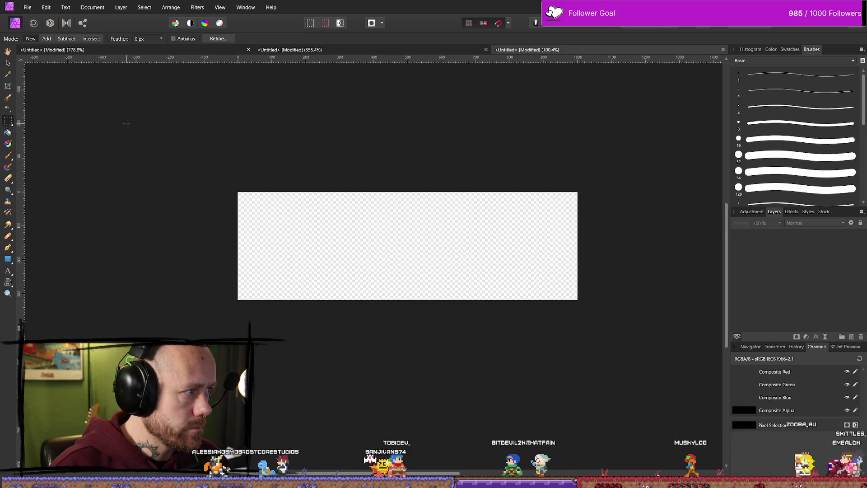
key(alt)
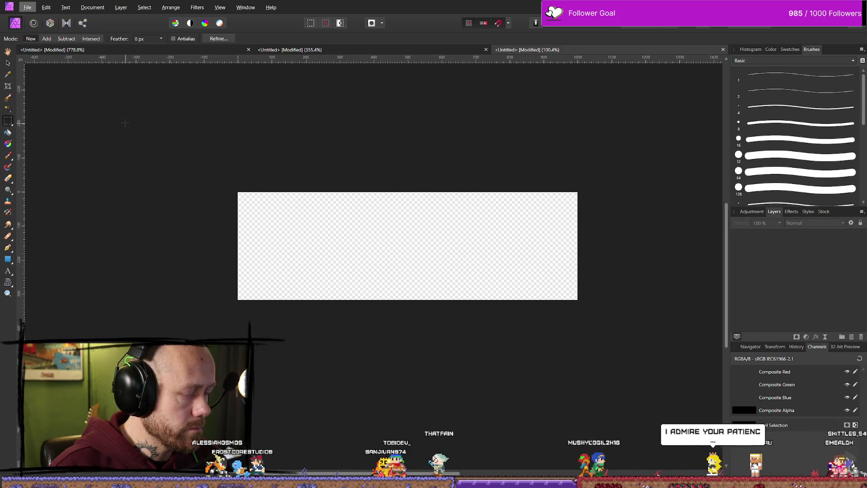
key(ctrl+a)
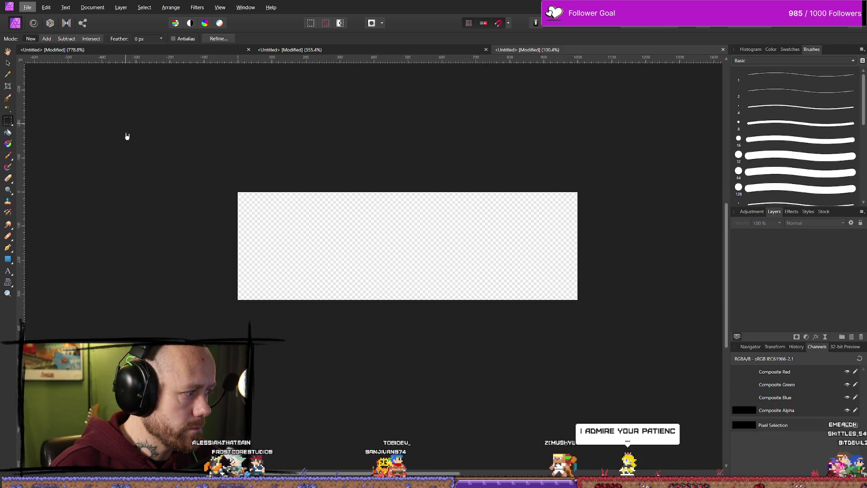
mouse_move(276, 187)
mouse_down()
mouse_move(315, 210)
mouse_move(303, 202)
mouse_up()
scroll(392, 215, up, 1)
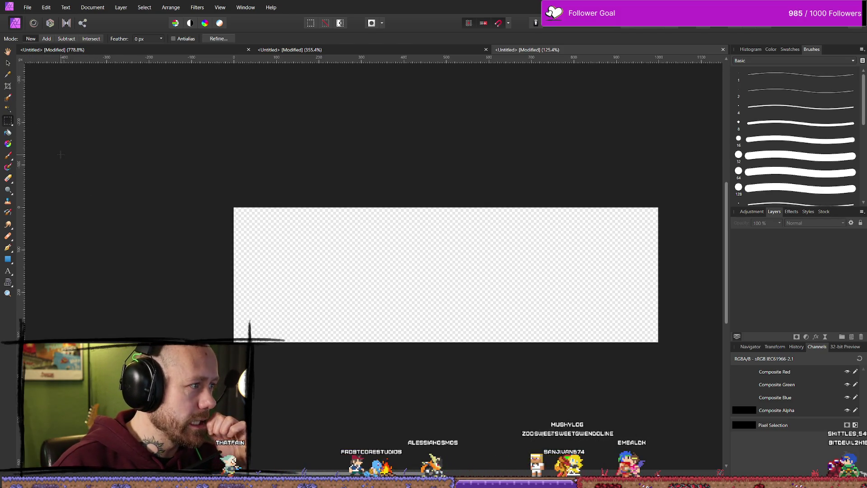
- Add an empty pixel layer, try a 10 px Eraser, then pick black and the Paint Brush
click(773, 212)
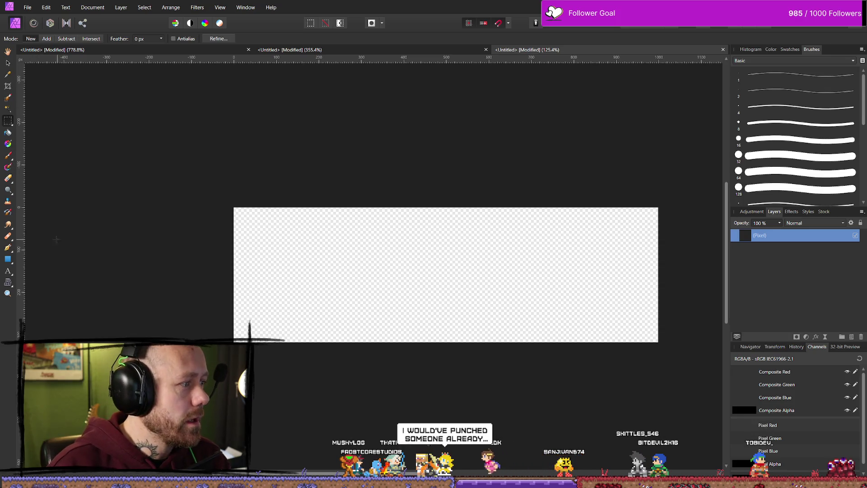
key(e)
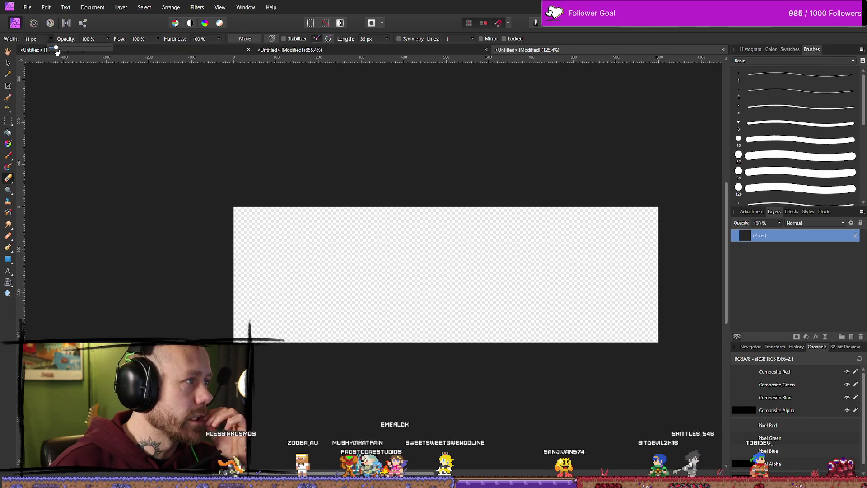
drag(57, 51, 56, 51)
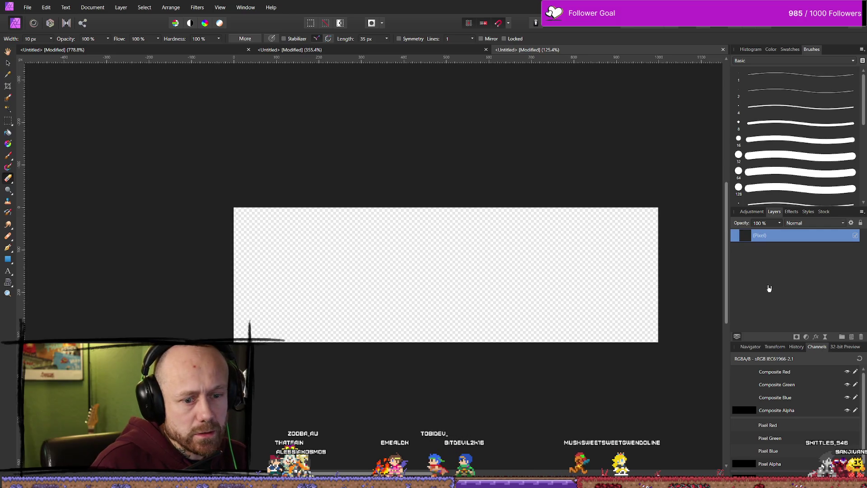
click(771, 49)
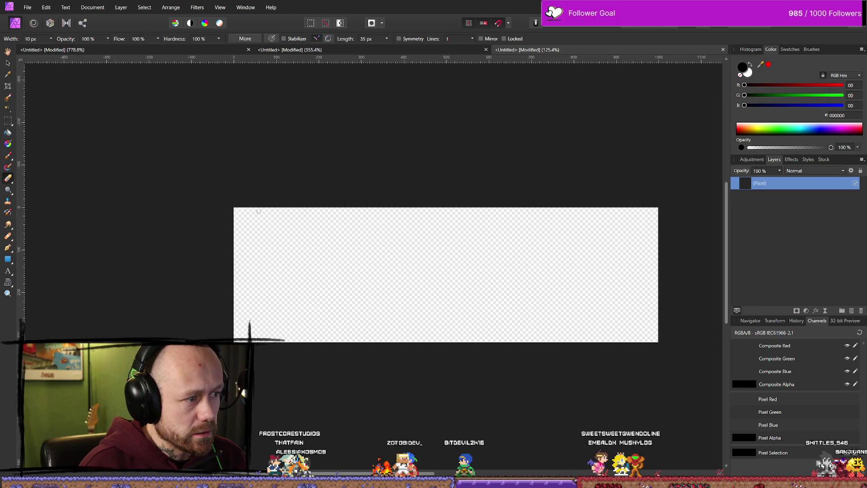
key(b)
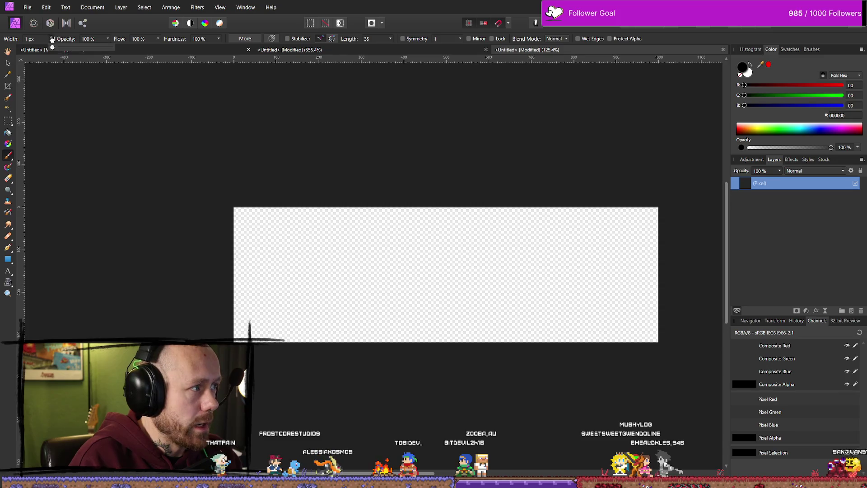
- Set the brush to 22 px and paint a thick black stroke along the top edge
click(256, 267)
key(ctrl+z)
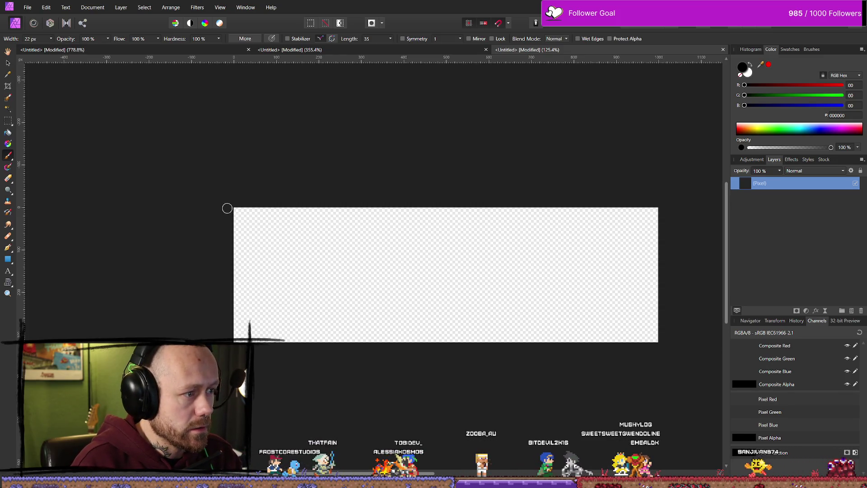
mouse_move(228, 208)
mouse_down()
mouse_move(430, 209)
mouse_move(340, 205)
mouse_move(394, 204)
mouse_up()
key(ctrl+z)
key(ctrl+z)
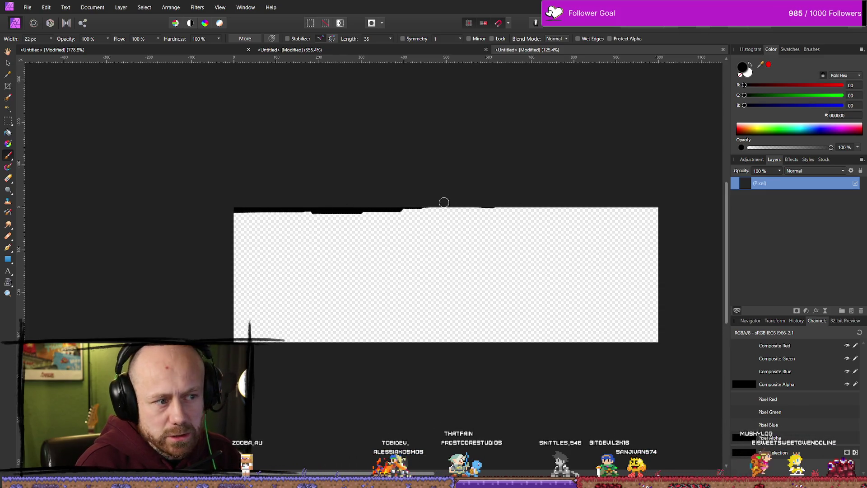
mouse_move(379, 210)
mouse_down()
mouse_move(625, 209)
mouse_move(650, 298)
mouse_move(652, 257)
mouse_move(657, 388)
mouse_up()
- Paint a black line down the left edge, then undo all strokes and the layer
drag(235, 211, 229, 319)
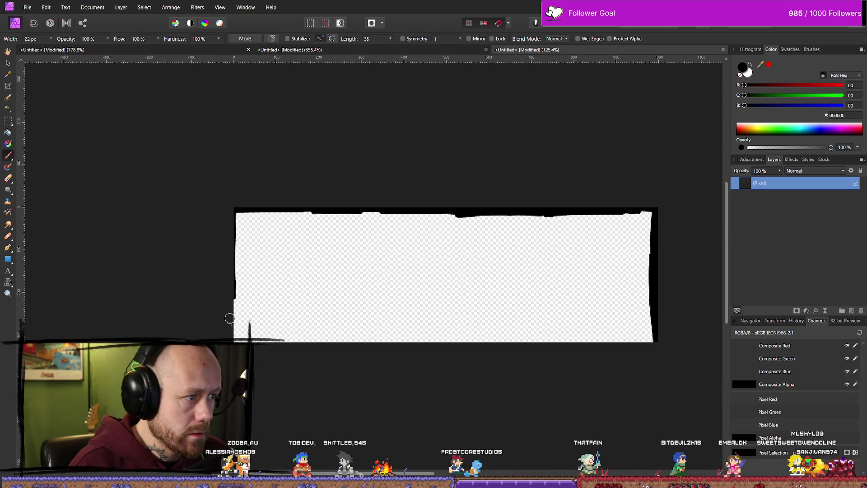
drag(237, 214, 232, 223)
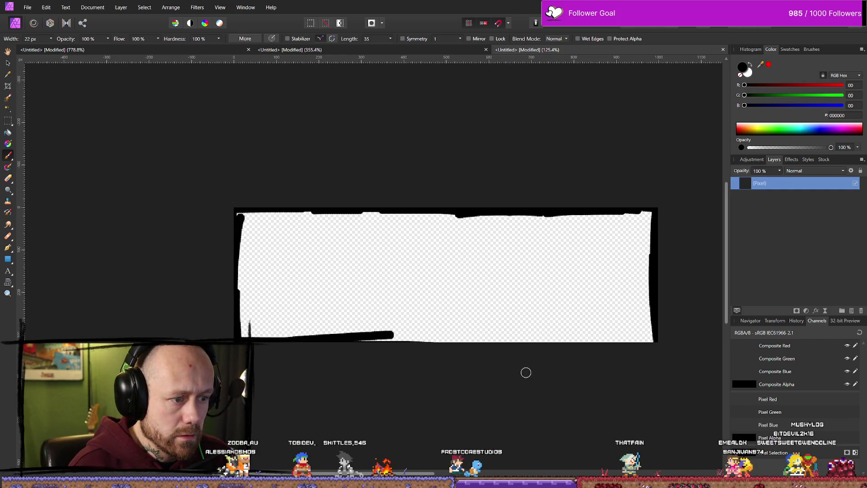
key(ctrl+z)
key(ctrl+z)
key(ctrl+z)
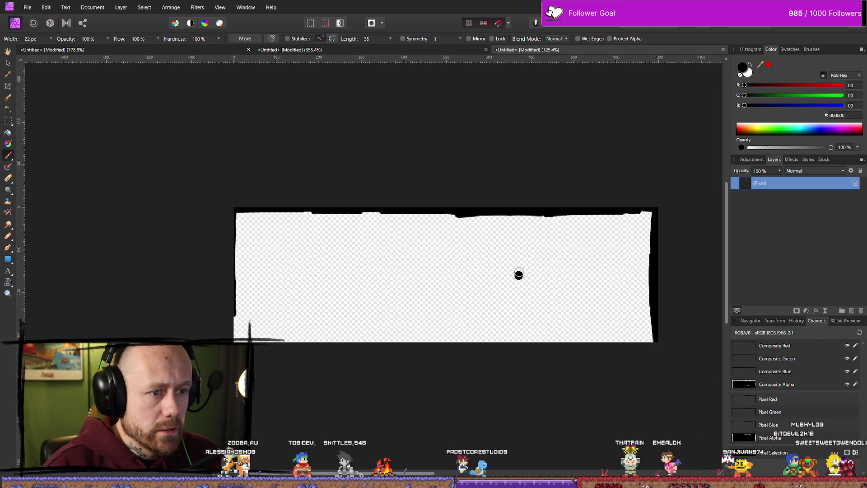
key(ctrl+z)
key(ctrl+z)
key(ctrl+z)
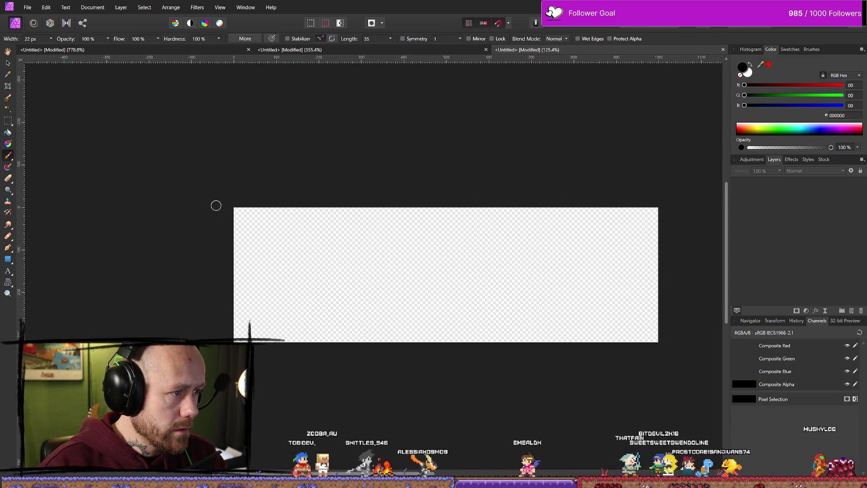
- Draw straight black lines corner to corner along the top, right, bottom and left edges
click(236, 206)
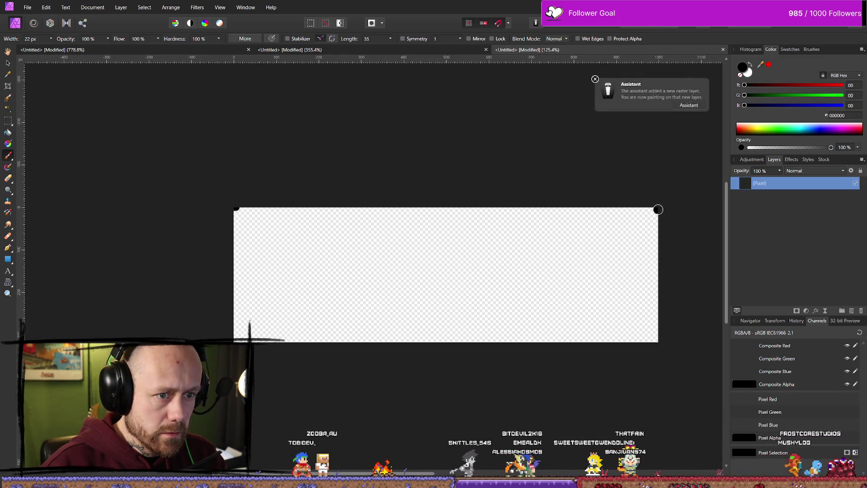
shift+click(658, 210)
click(650, 312)
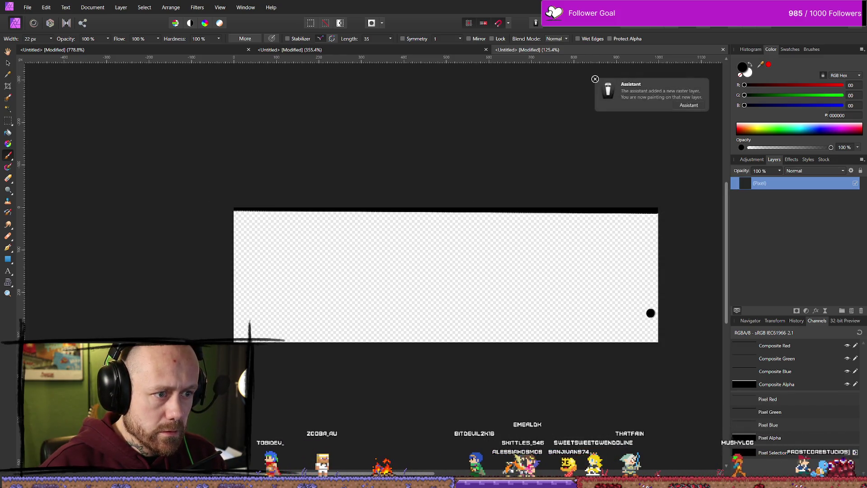
shift+click(657, 342)
shift+click(237, 340)
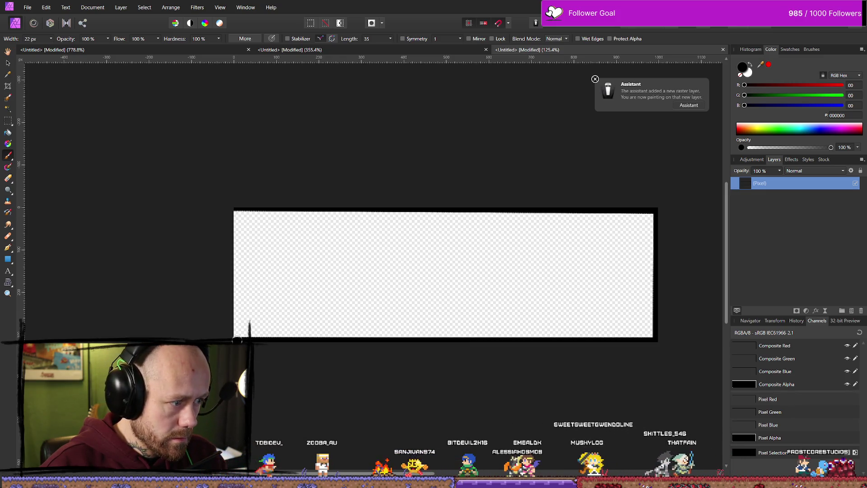
shift+click(235, 208)
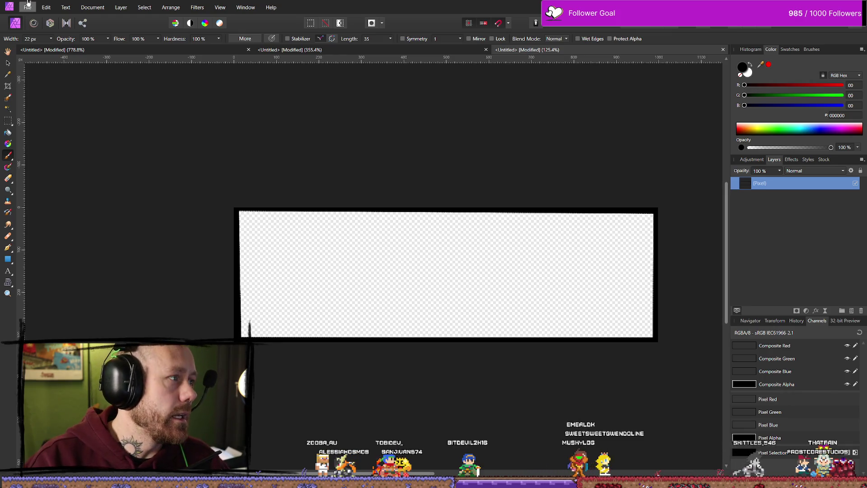
click(28, 3)
key(Escape)
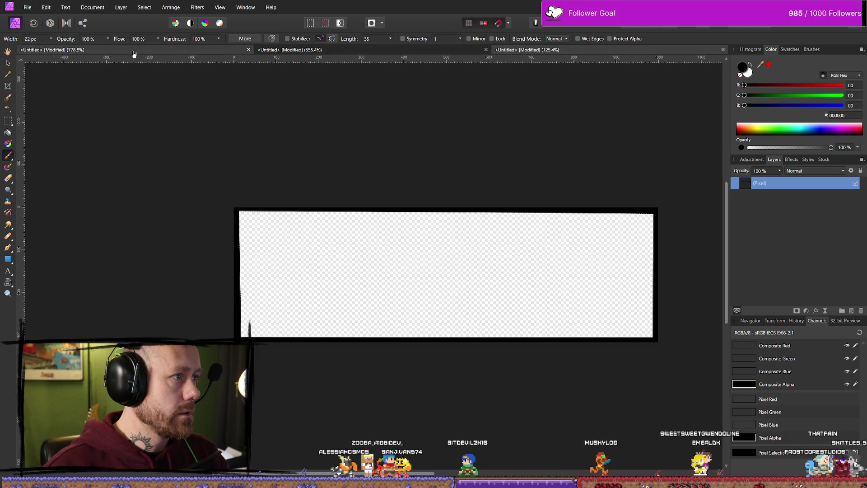
click(29, 8)
click(92, 7)
click(109, 16)
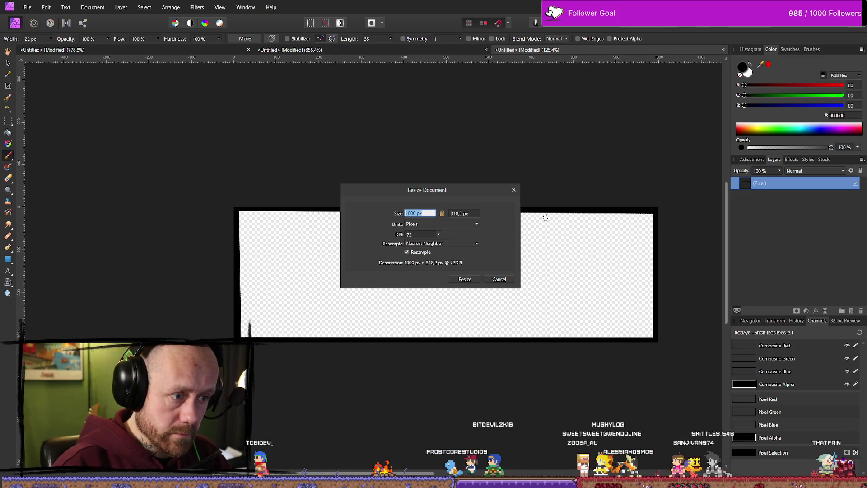
click(499, 280)
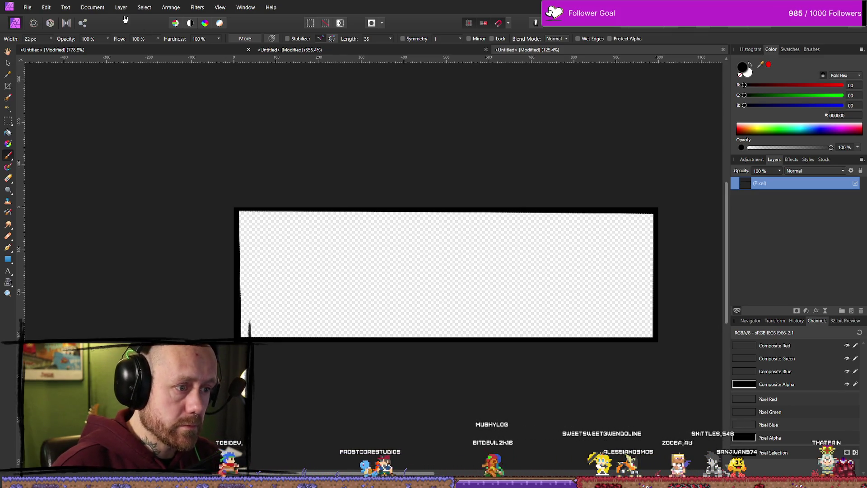
click(126, 9)
mouse_move(96, 5)
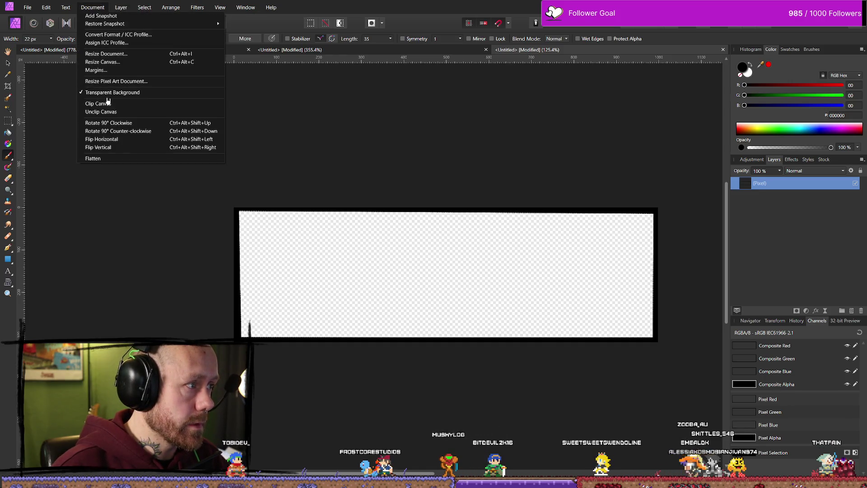
click(112, 62)
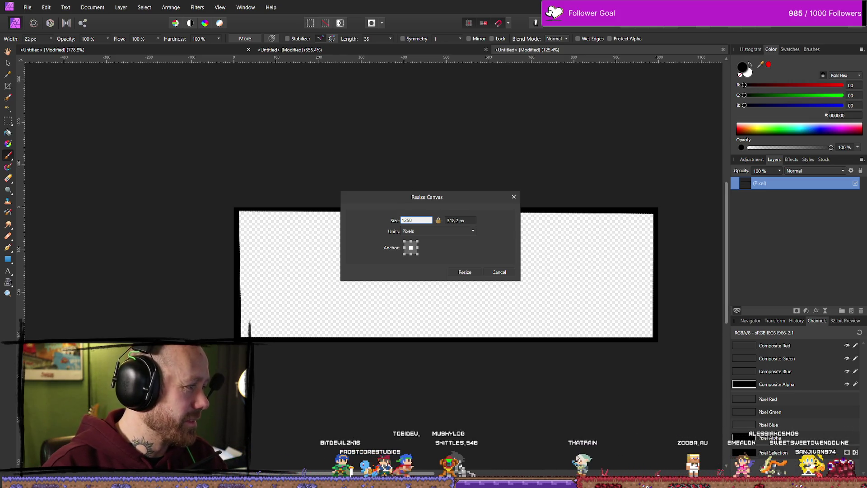
click(395, 221)
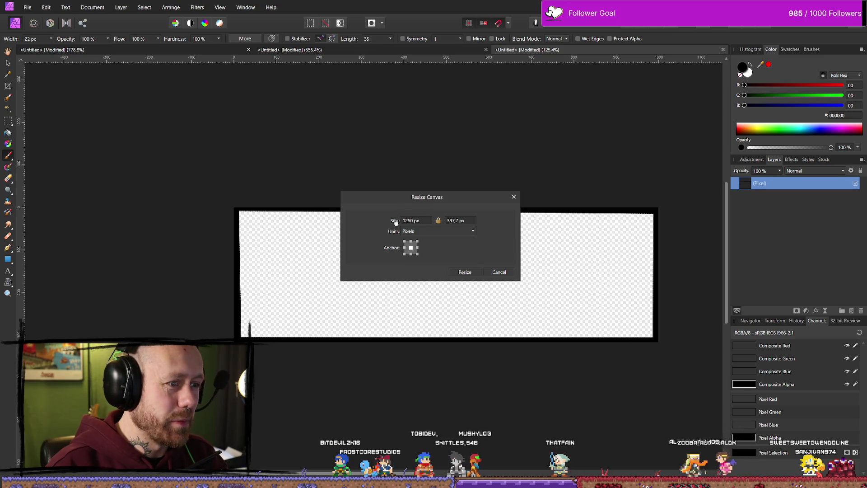
click(465, 271)
scroll(233, 194, down, 3)
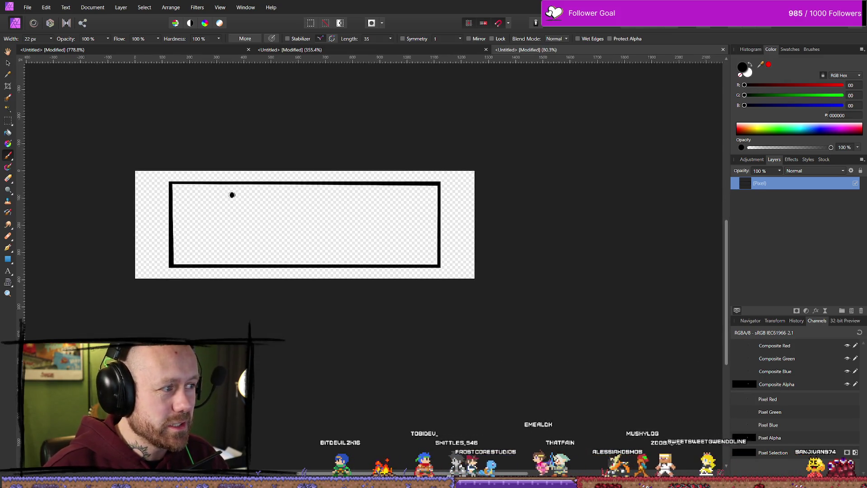
scroll(139, 190, up, 3)
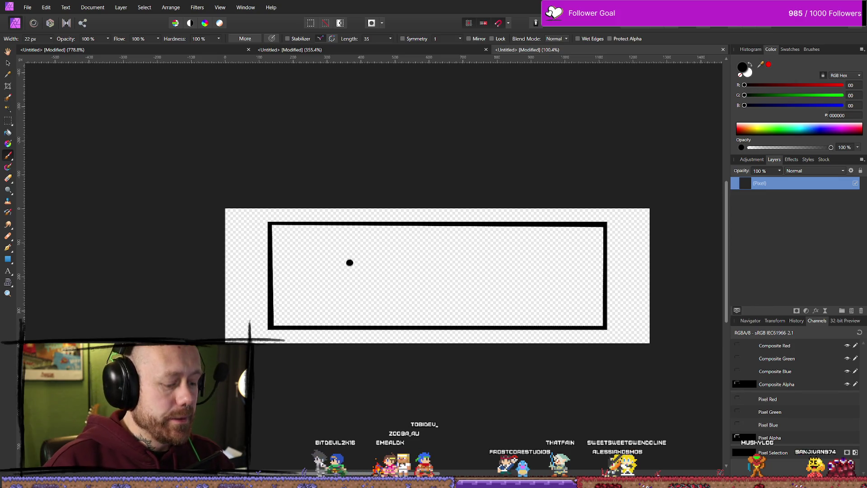
key(ctrl+z)
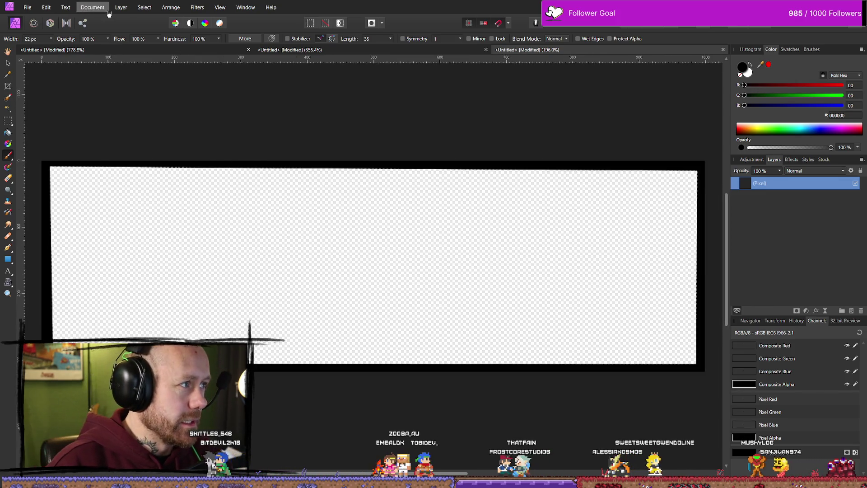
- Start a canvas resize with the width set to 1200 px, then cancel it
click(108, 10)
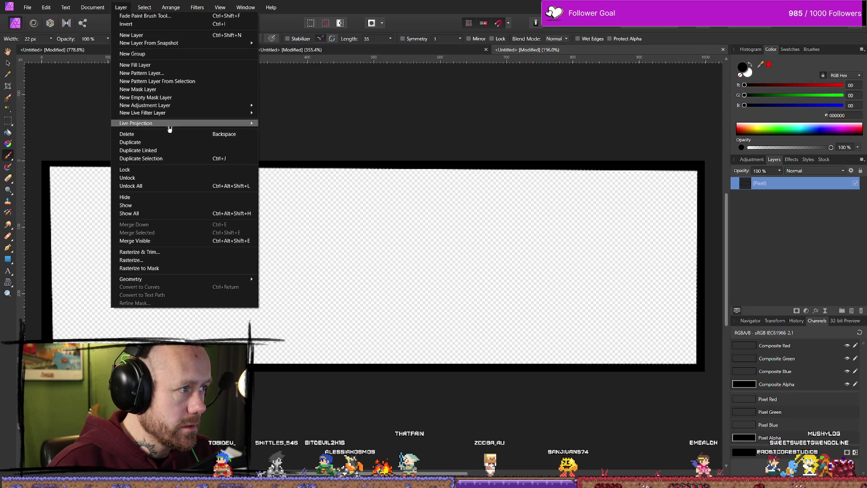
mouse_move(99, 11)
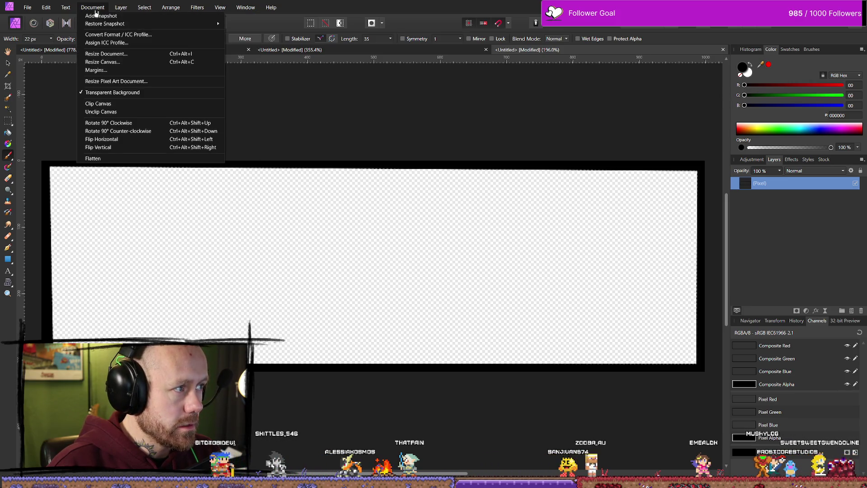
click(100, 61)
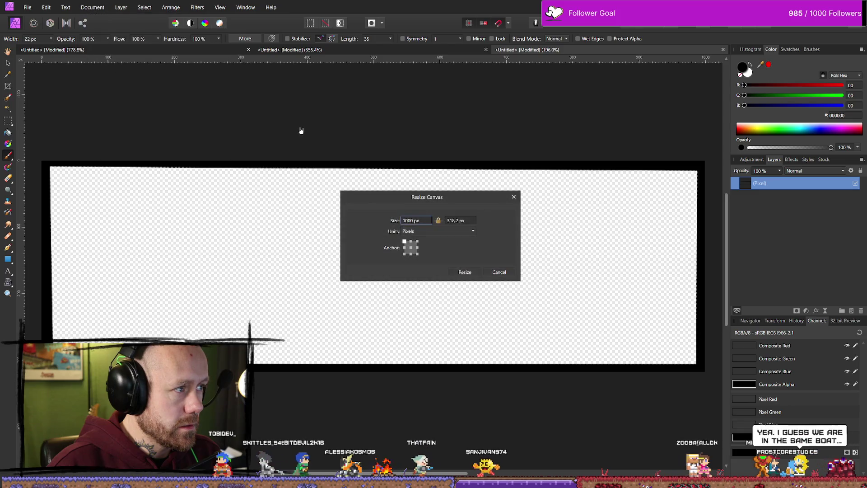
double_click(432, 220)
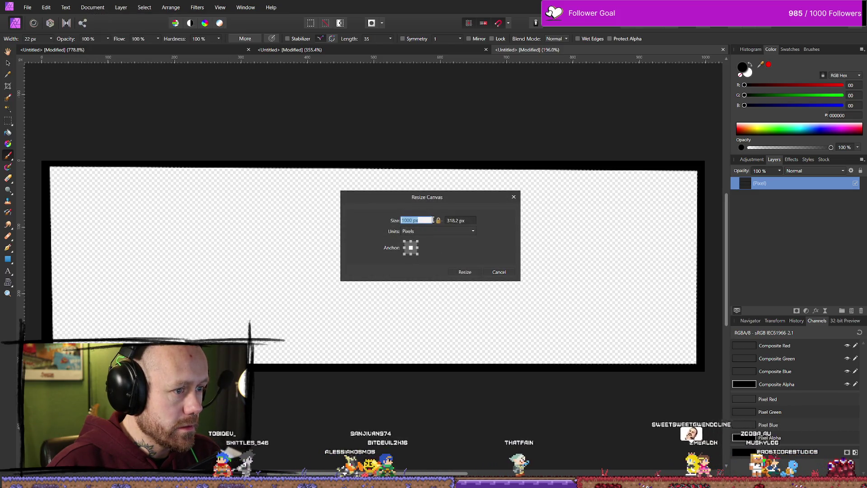
text(1200)
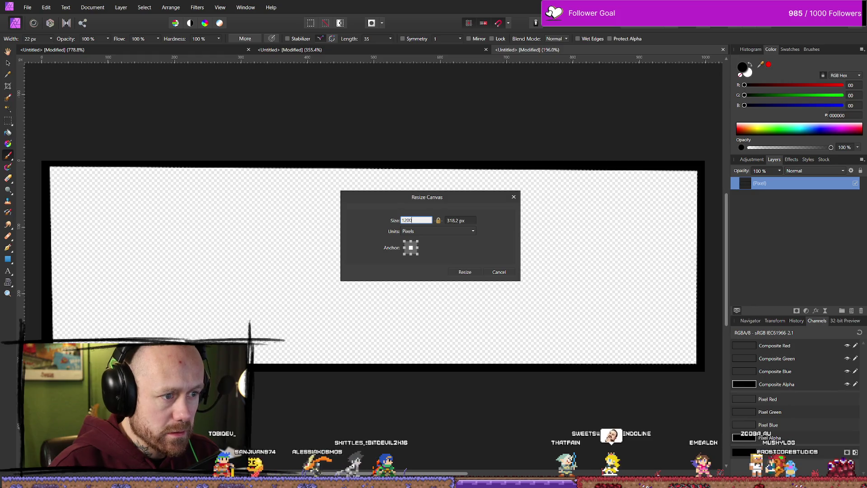
double_click(464, 220)
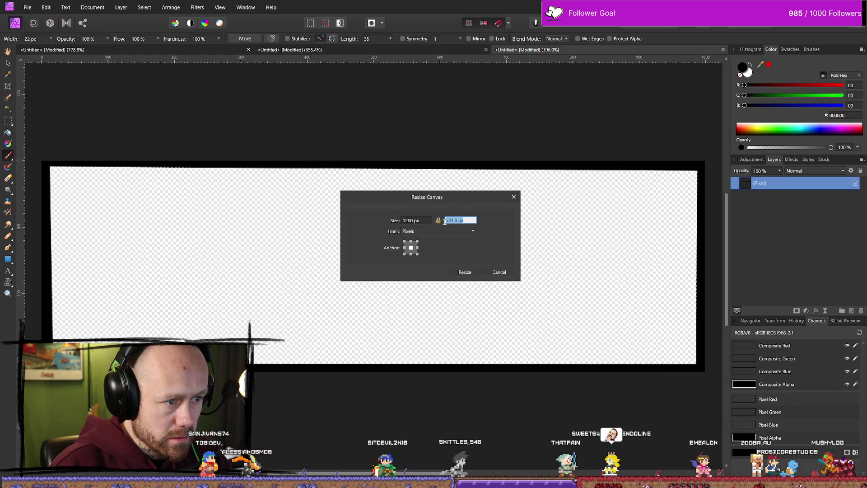
key(shift+Tab)
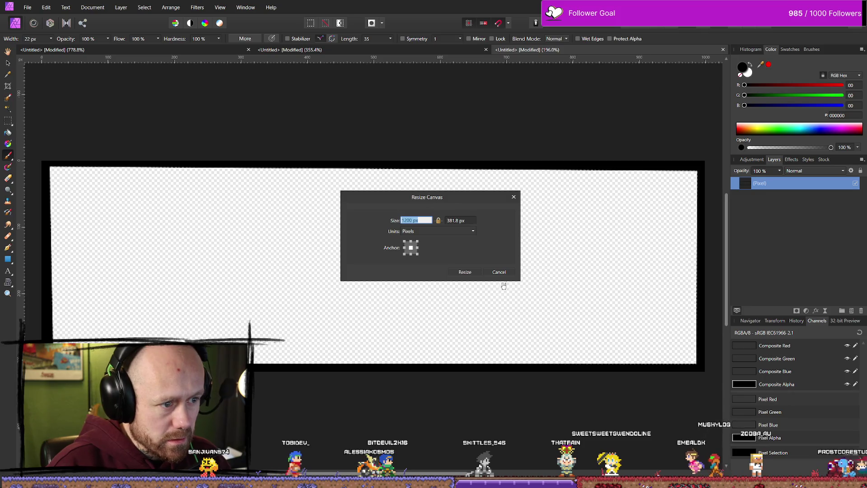
click(499, 272)
- Resize the canvas to 1200 × 518.2 px around the centred black frame
click(93, 7)
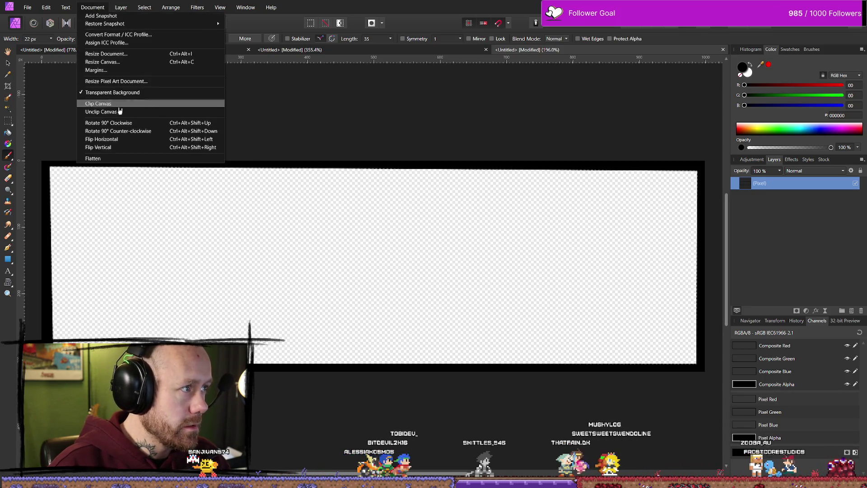
click(103, 62)
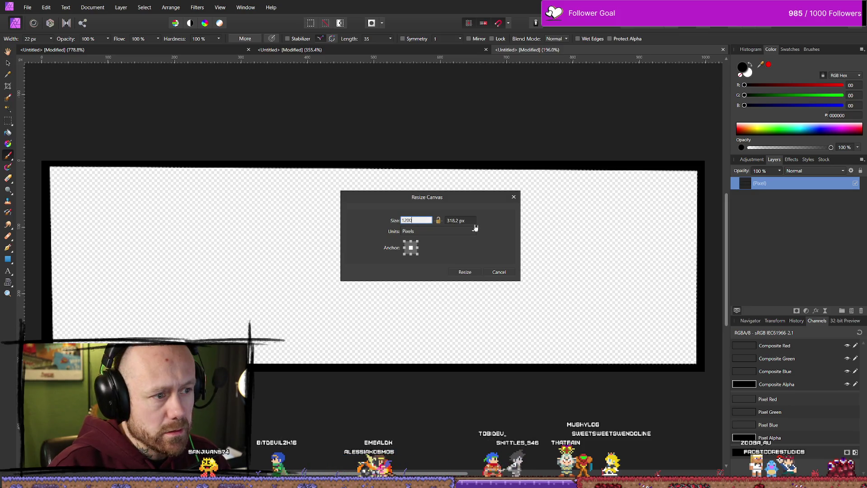
click(451, 221)
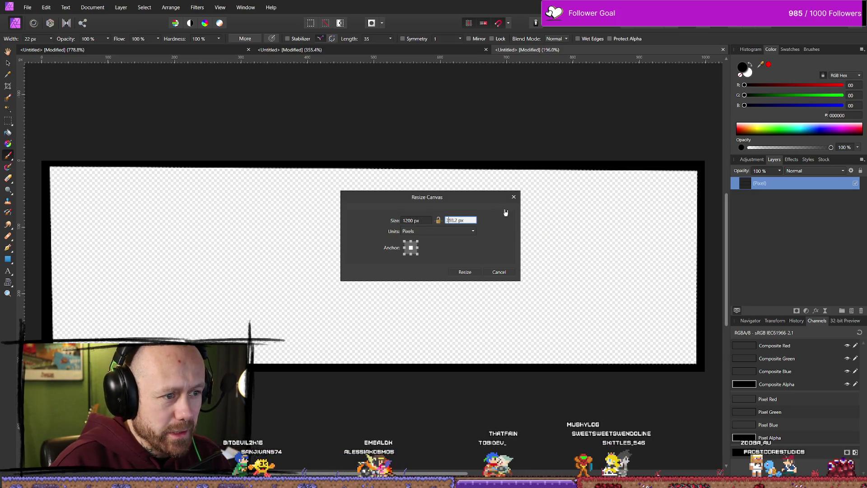
text(5)
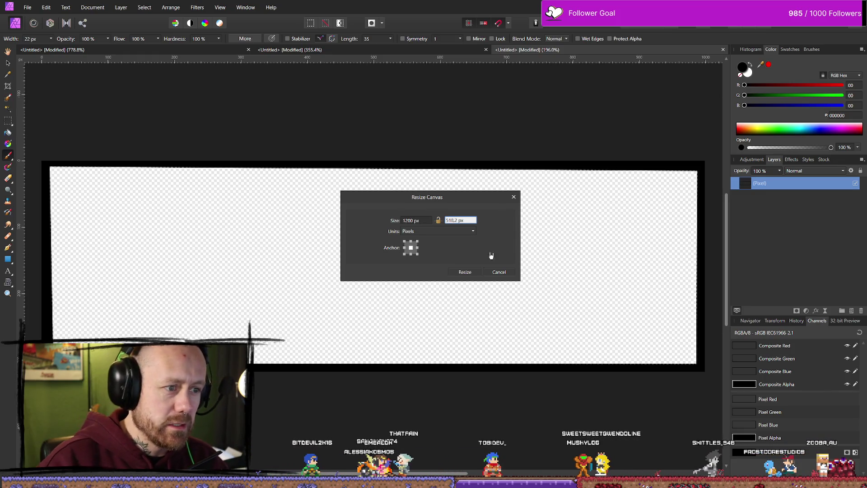
click(465, 272)
scroll(465, 273, down, 5)
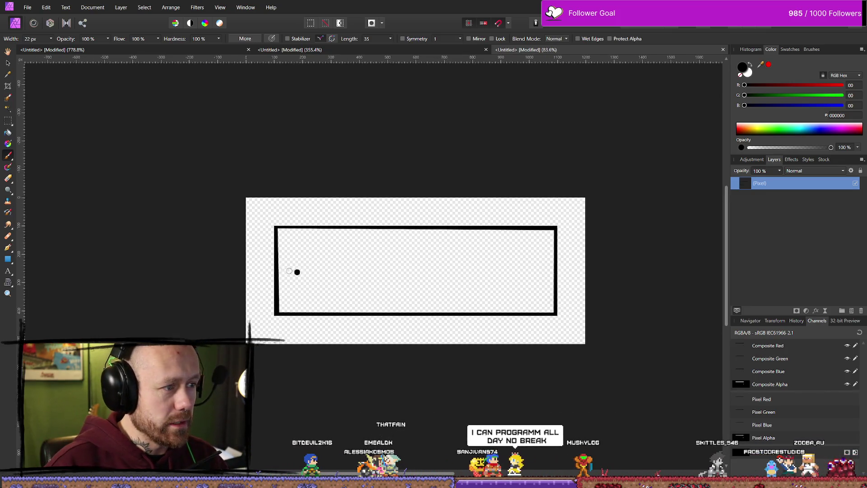
- Set the black frame layer to 11% opacity and select the empty layer above it
scroll(275, 265, up, 1)
mouse_move(350, 298)
mouse_down()
mouse_move(343, 257)
mouse_move(309, 274)
mouse_move(342, 269)
mouse_move(332, 273)
mouse_move(356, 278)
mouse_move(345, 253)
mouse_move(321, 284)
mouse_move(336, 253)
mouse_up()
scroll(321, 284, down, 5)
scroll(321, 280, up, 3)
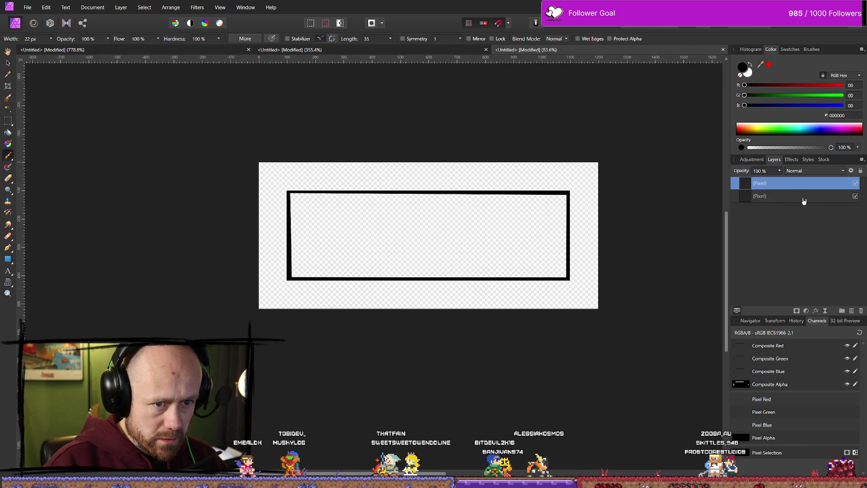
click(804, 199)
drag(783, 186, 728, 185)
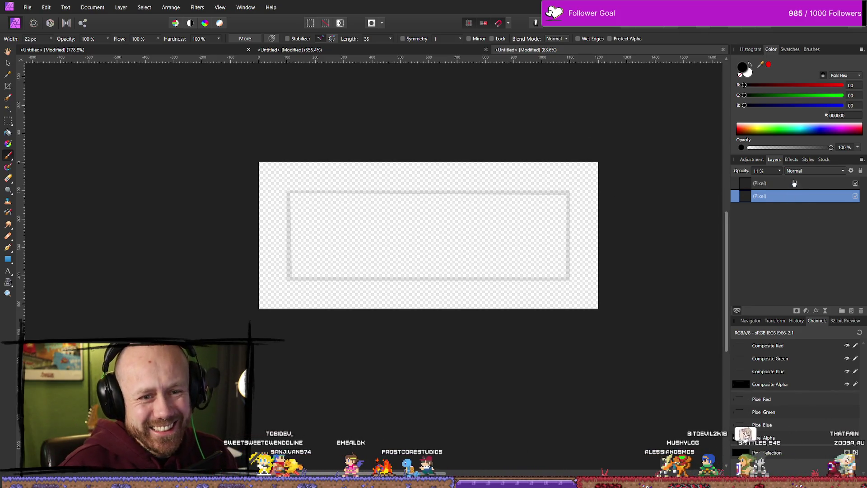
click(794, 183)
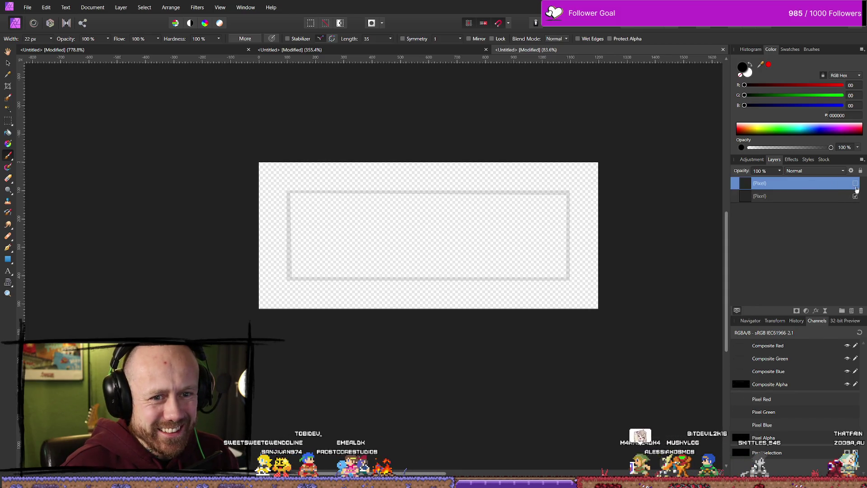
- Thin the brush and paint a sketchy stroke down the frame's left side, extending it lower
click(855, 197)
click(855, 196)
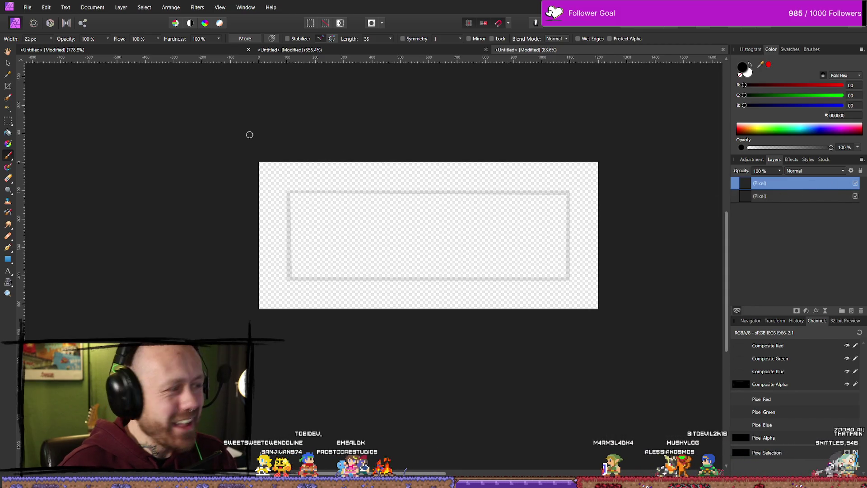
click(50, 38)
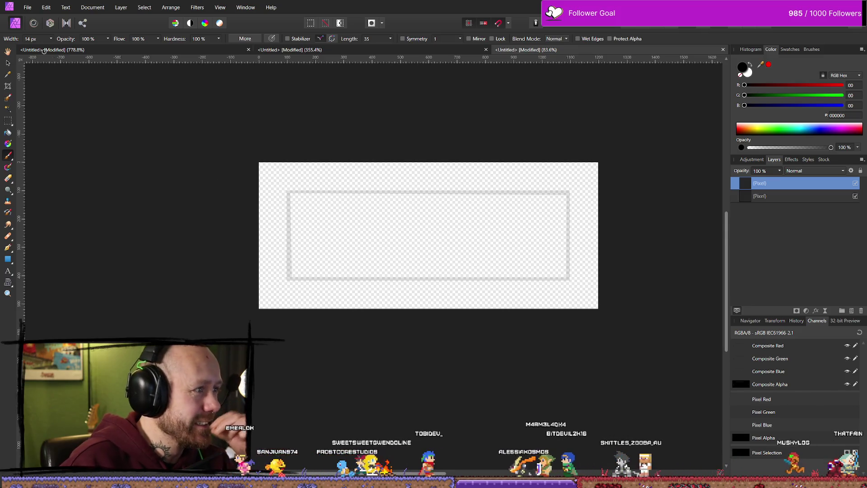
click(51, 39)
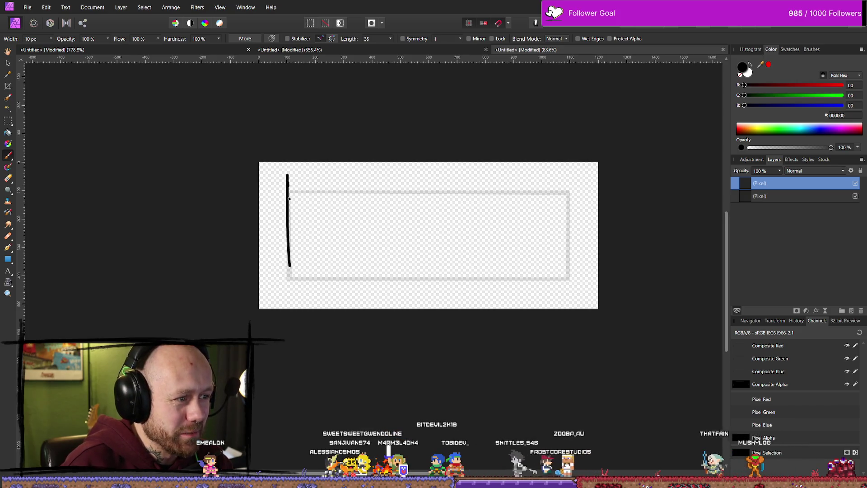
drag(288, 176, 291, 282)
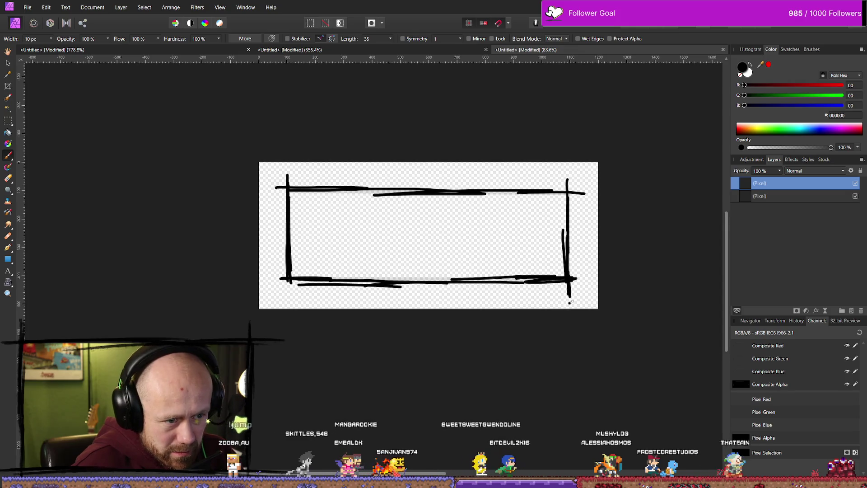
drag(288, 271, 289, 292)
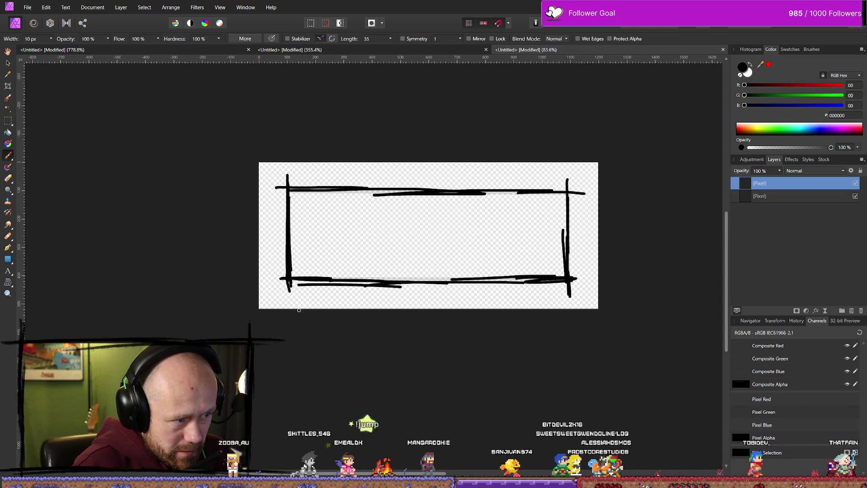
- Float the Affinity Photo window, fit the document, resize and move it, then minimize it
scroll(547, 251, down, 5)
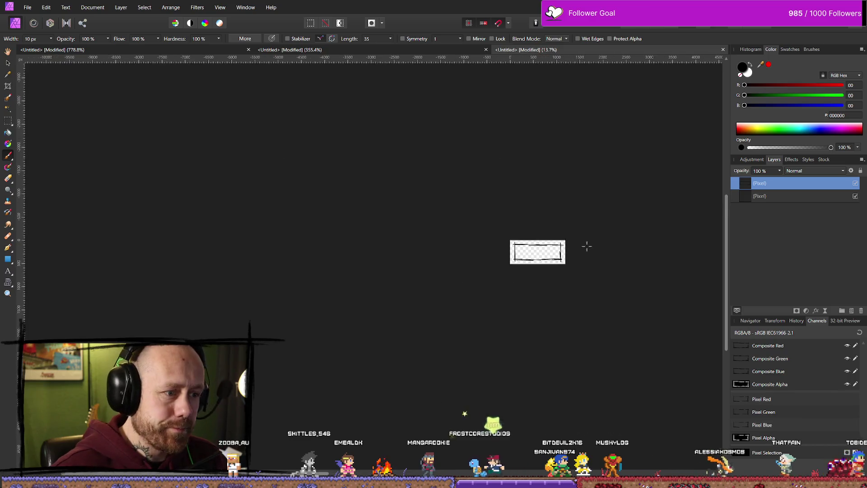
scroll(586, 247, up, 3)
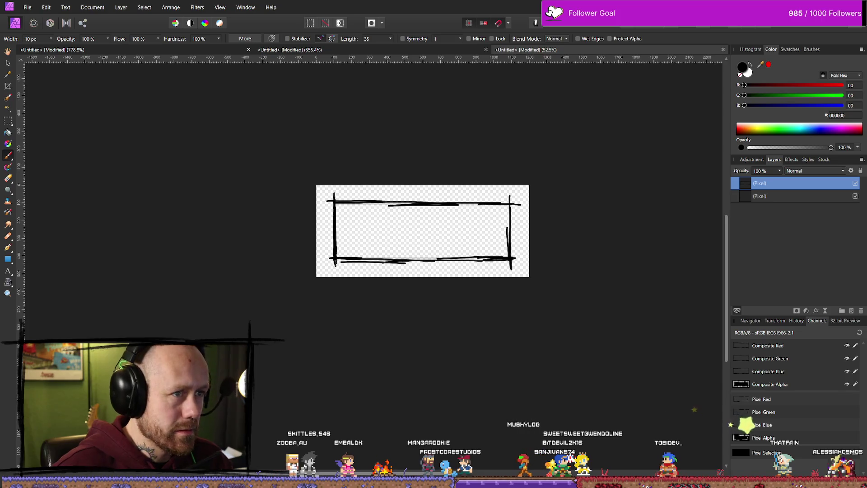
key(super+Down)
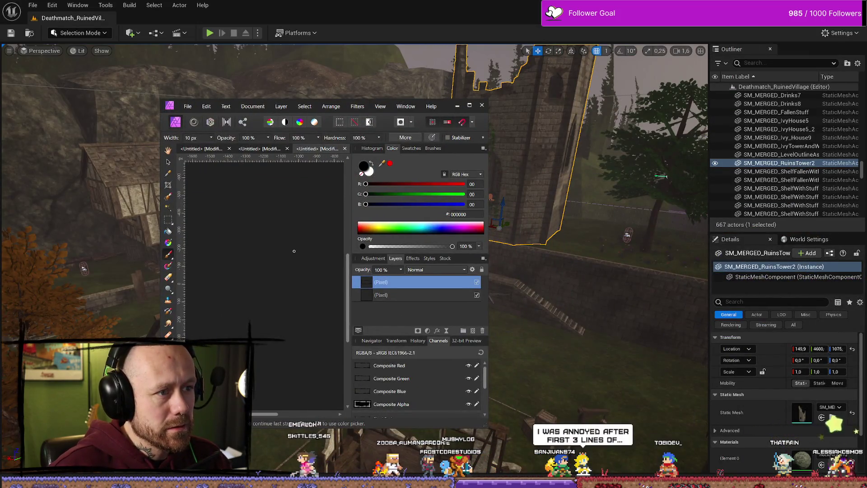
key(ctrl+0)
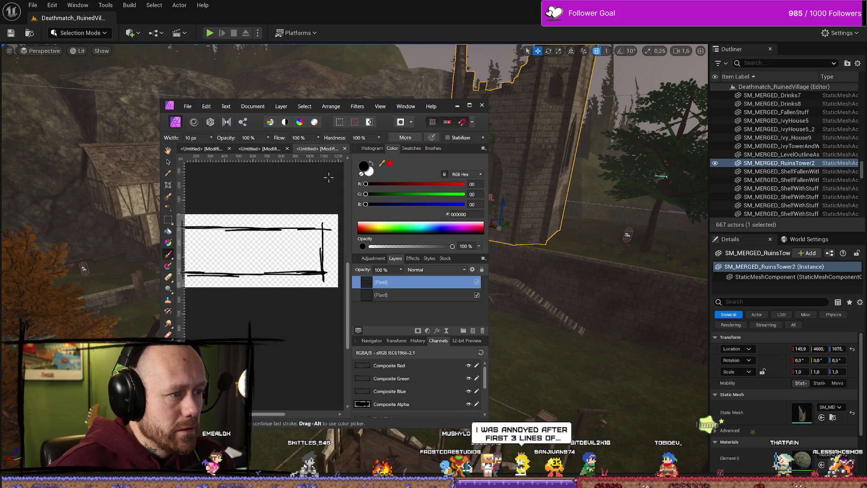
drag(487, 215, 548, 215)
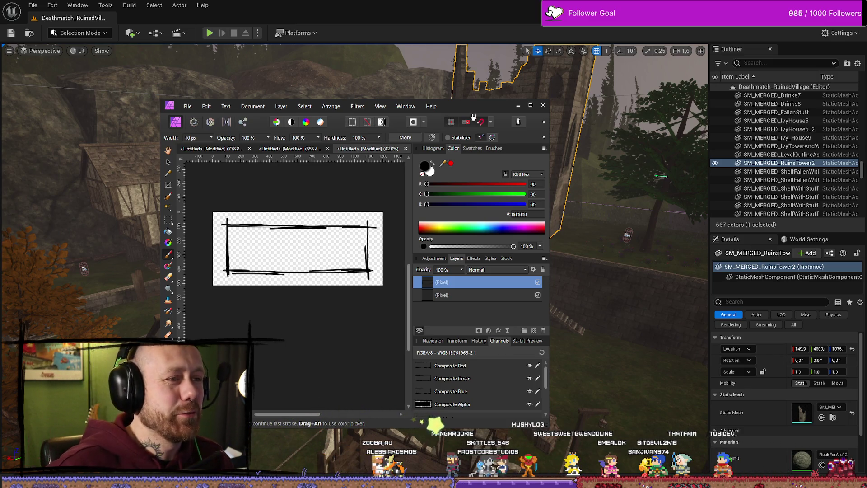
mouse_move(473, 116)
mouse_down()
mouse_move(314, 113)
mouse_move(453, 125)
mouse_move(576, 121)
mouse_move(522, 119)
mouse_up()
click(563, 116)
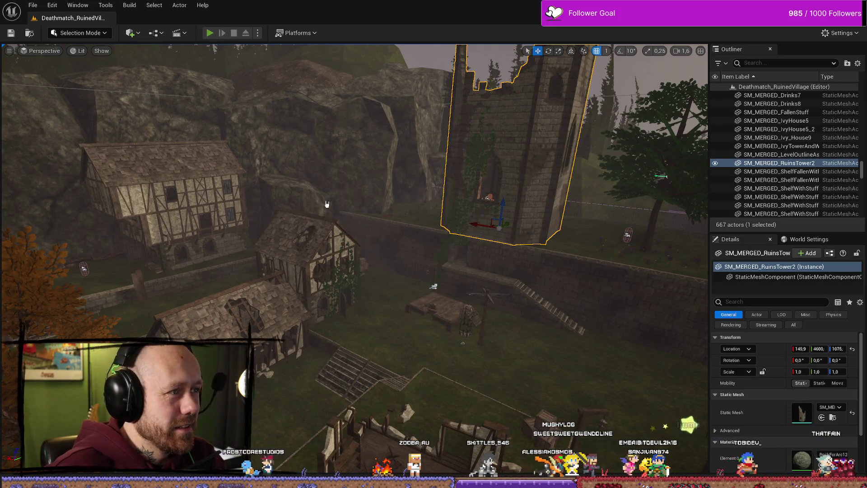
key(alt+p)
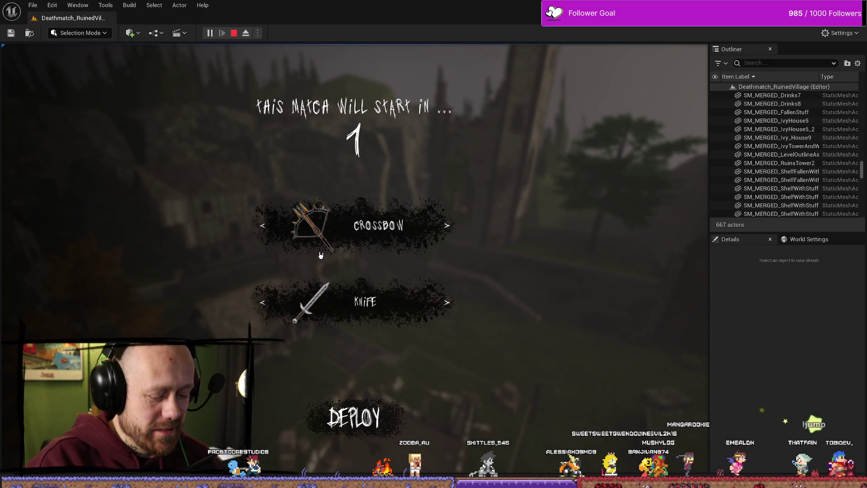
key(Escape)
click(170, 166)
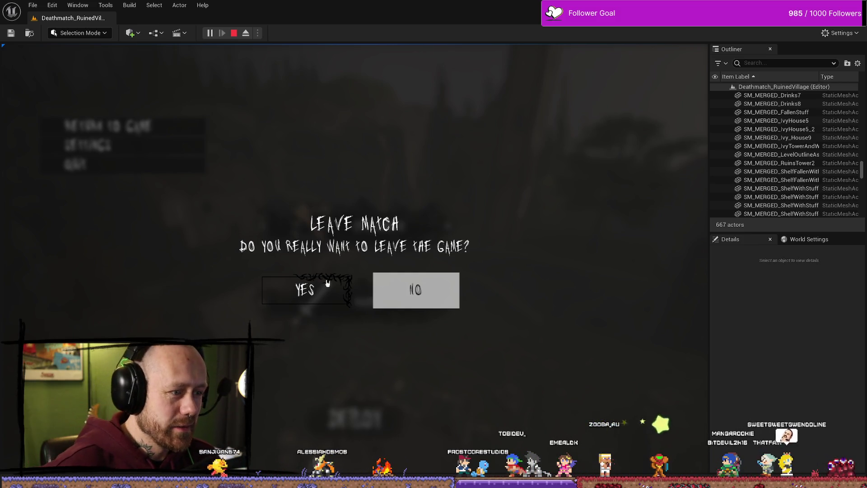
- Leave the Unreal match and bring Affinity Photo back maximized
click(234, 33)
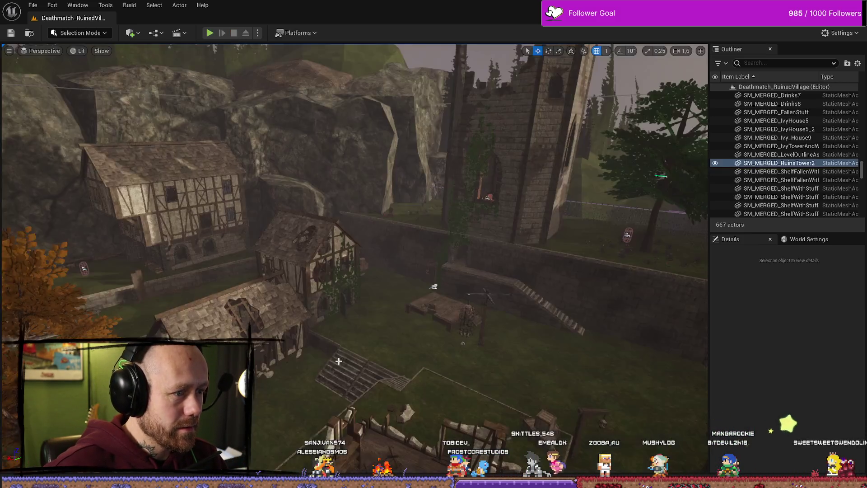
key(alt+Tab)
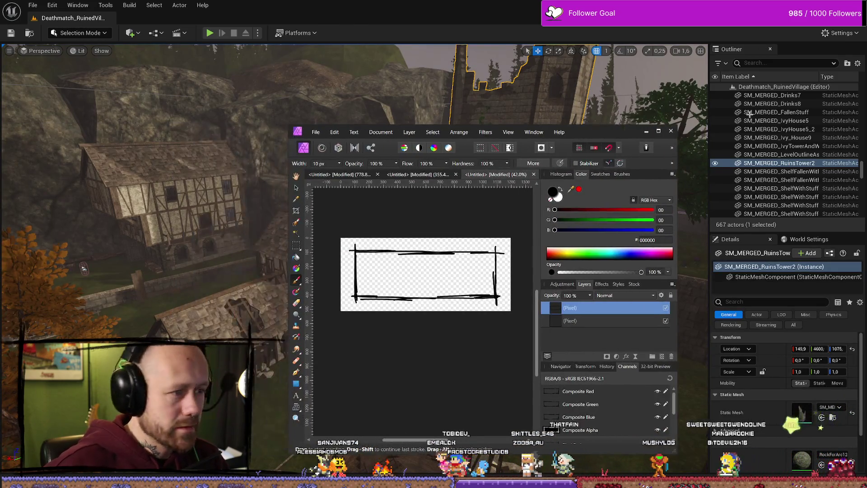
click(659, 132)
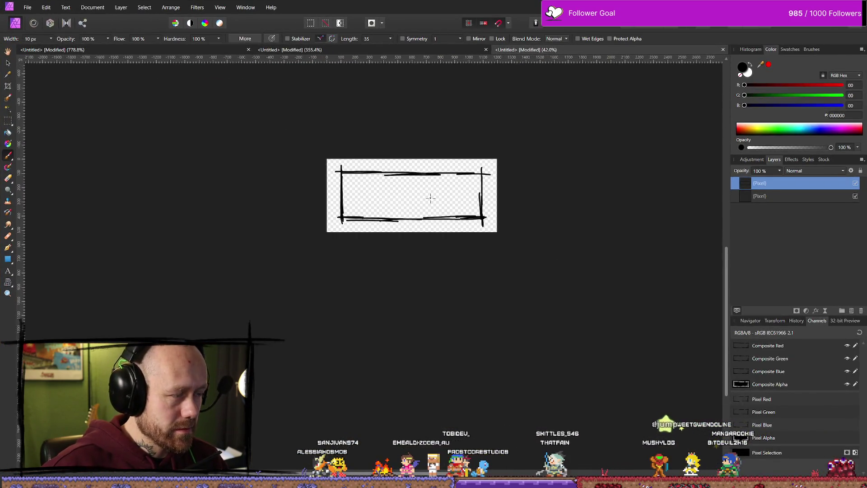
scroll(429, 178, up, 2)
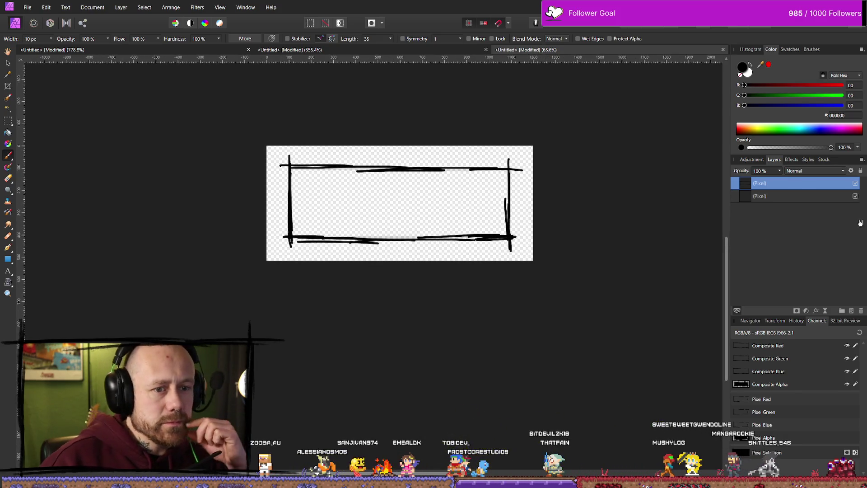
- Add a new empty pixel layer and set the brush width to 3 px
click(852, 311)
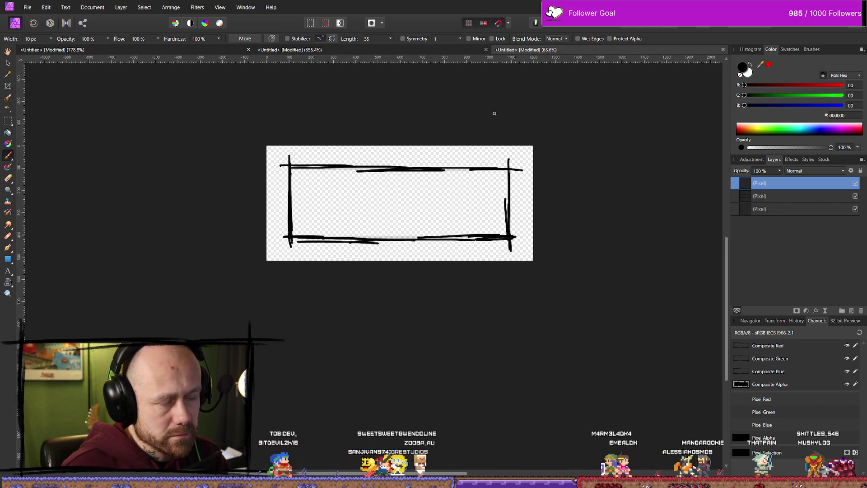
click(50, 38)
click(51, 50)
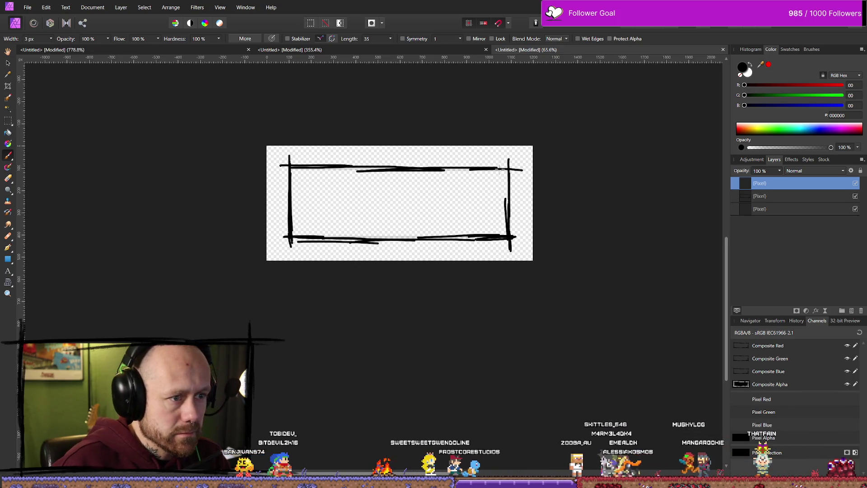
mouse_move(498, 156)
mouse_down()
mouse_move(498, 178)
mouse_move(488, 172)
mouse_up()
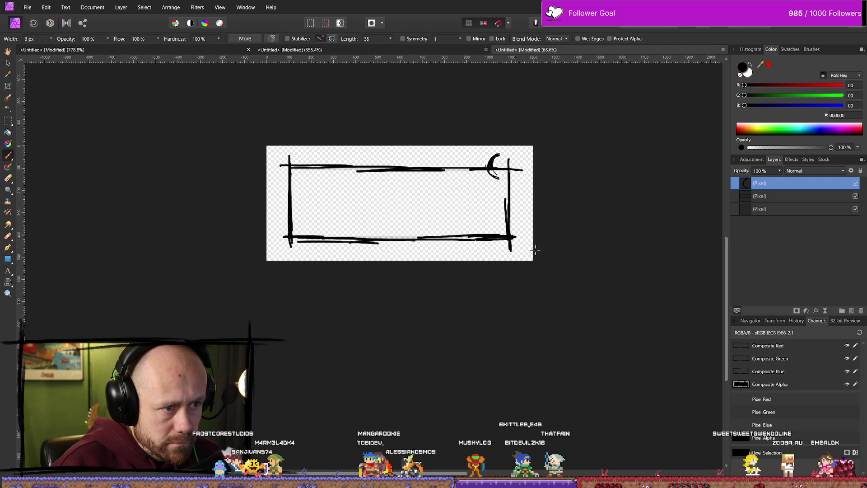
scroll(528, 180, up, 4)
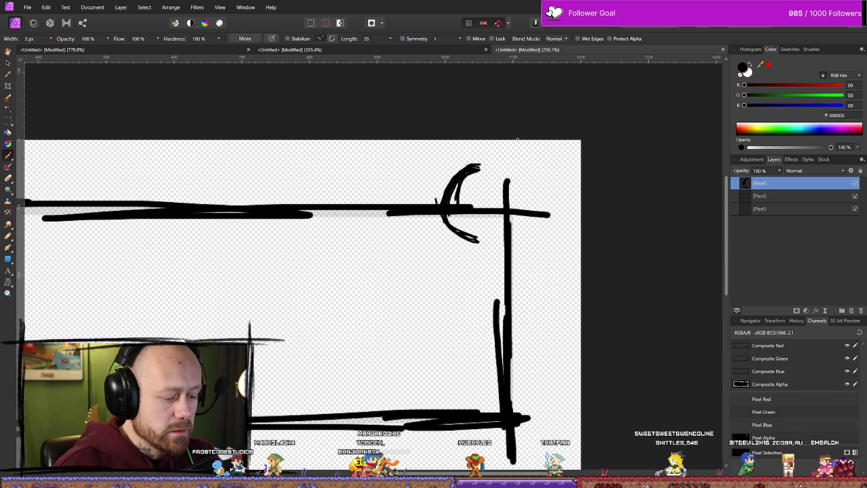
key(ctrl+z)
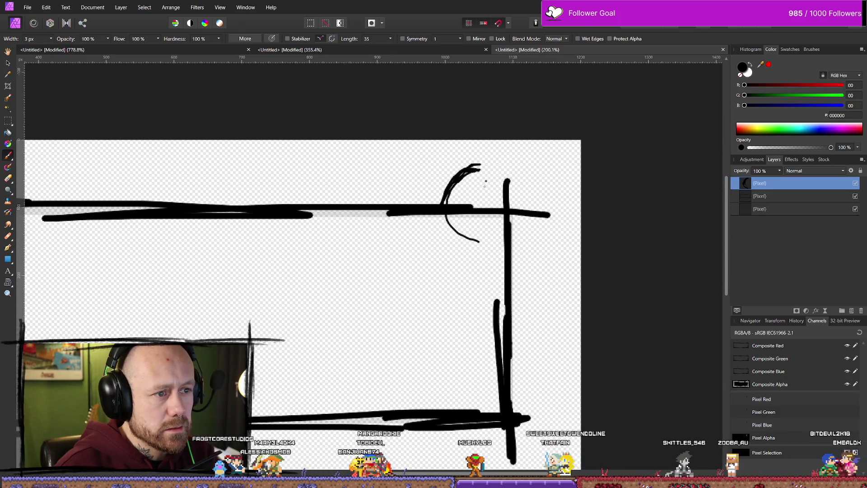
key(ctrl+z)
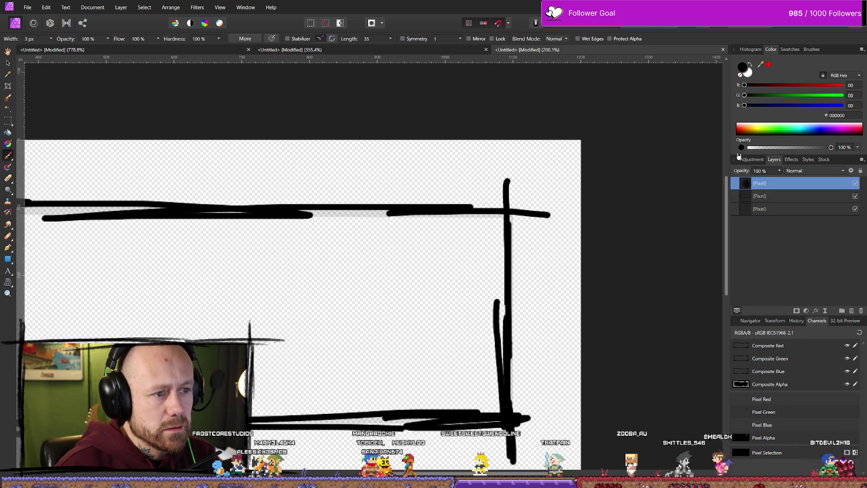
- Pick the 12 px wet-edge pen from the Pens brush category
click(811, 50)
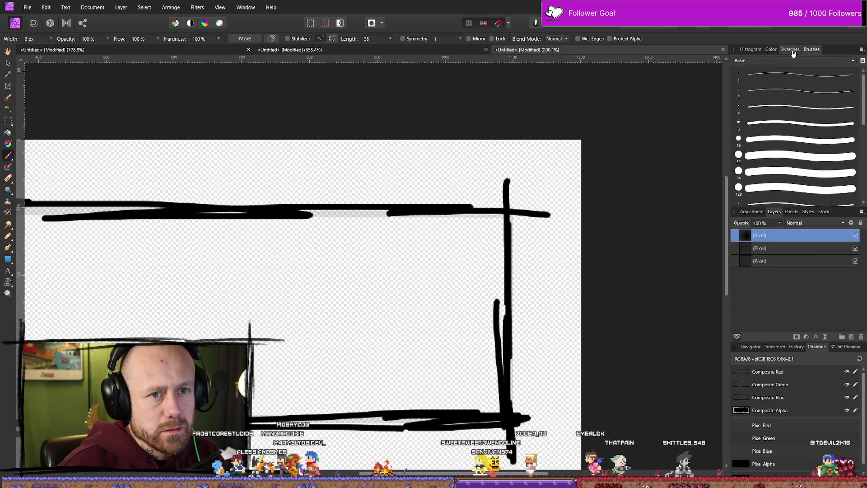
click(793, 60)
click(791, 72)
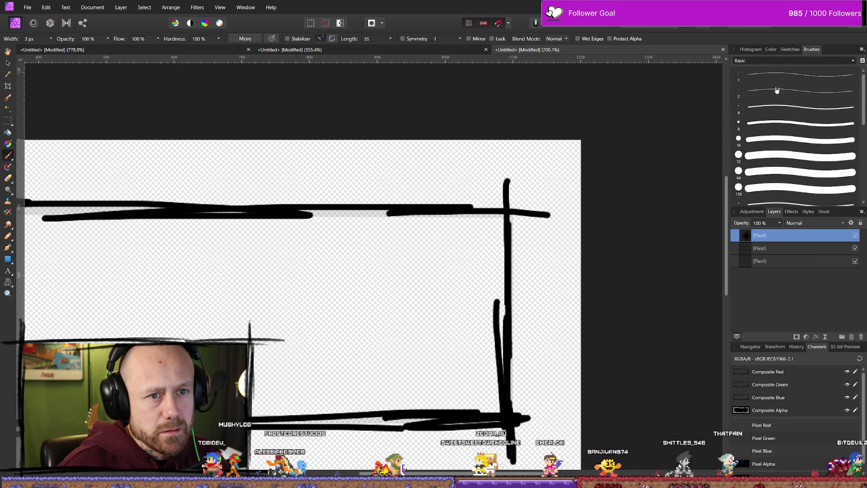
click(791, 60)
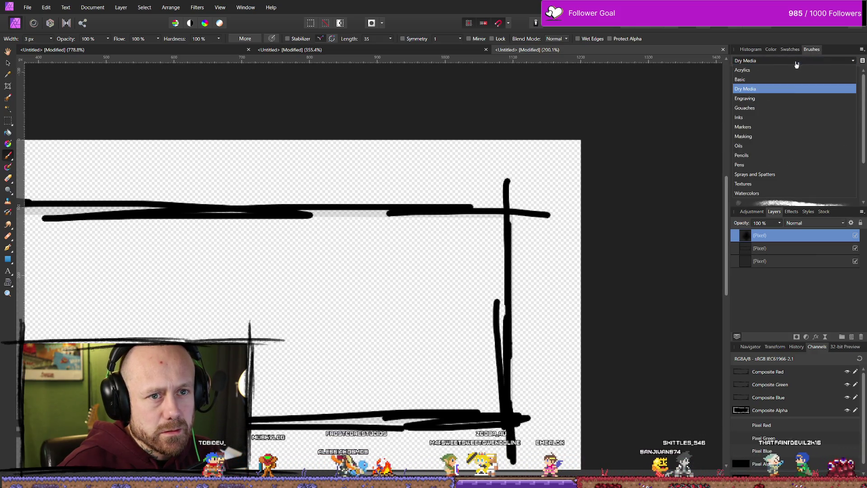
click(766, 99)
click(772, 60)
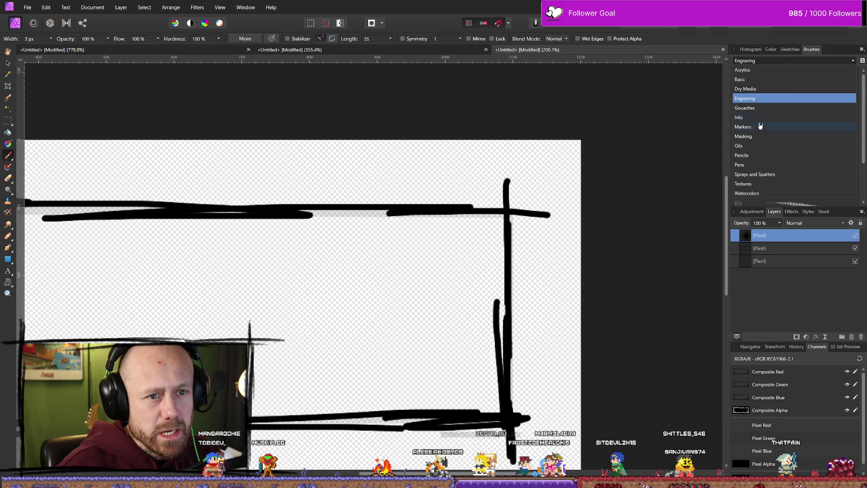
click(755, 156)
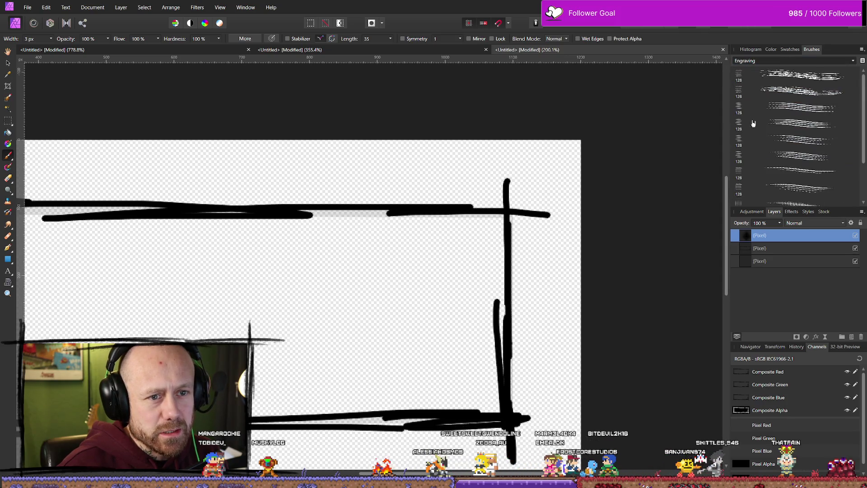
click(800, 60)
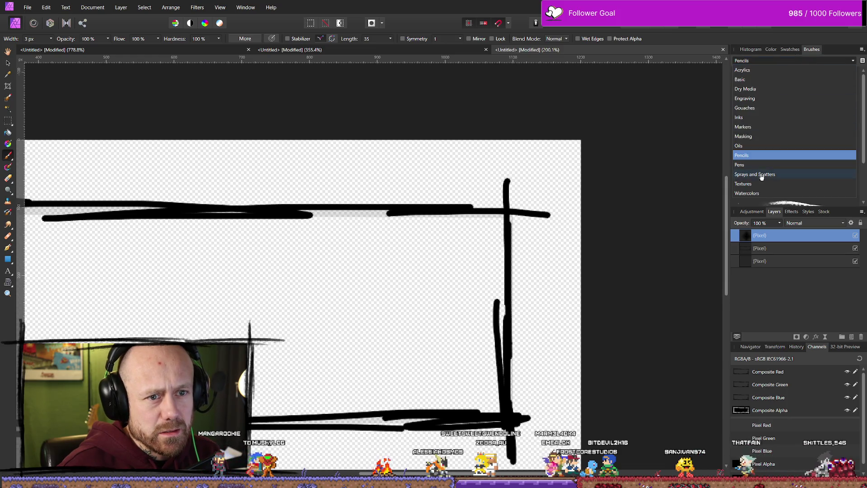
click(762, 164)
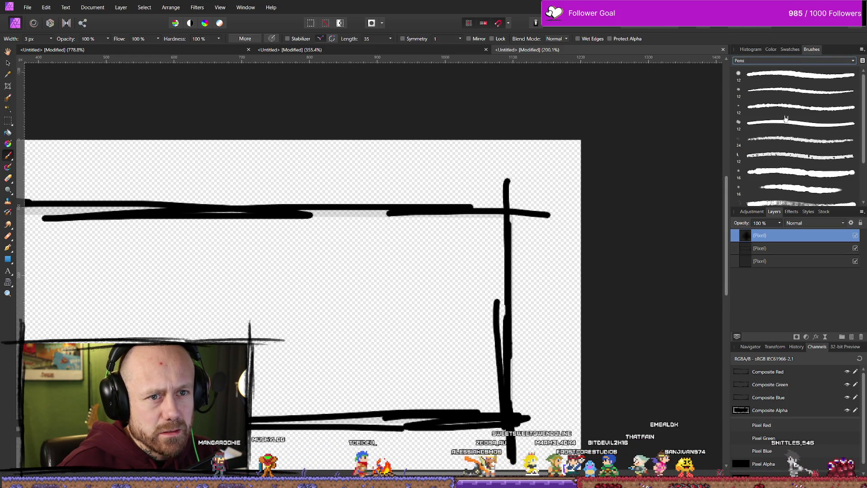
click(811, 128)
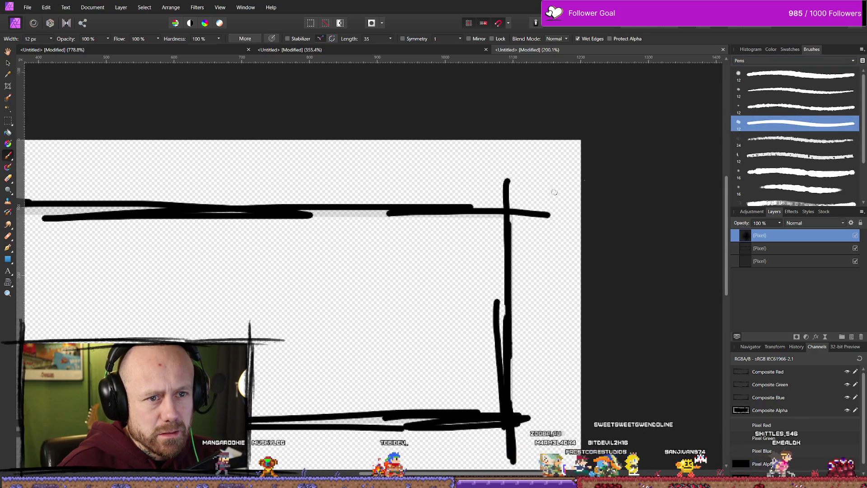
- Paint a bold black crescent over the frame's top-right edge
mouse_move(482, 161)
mouse_down()
mouse_move(444, 182)
mouse_move(445, 203)
mouse_up()
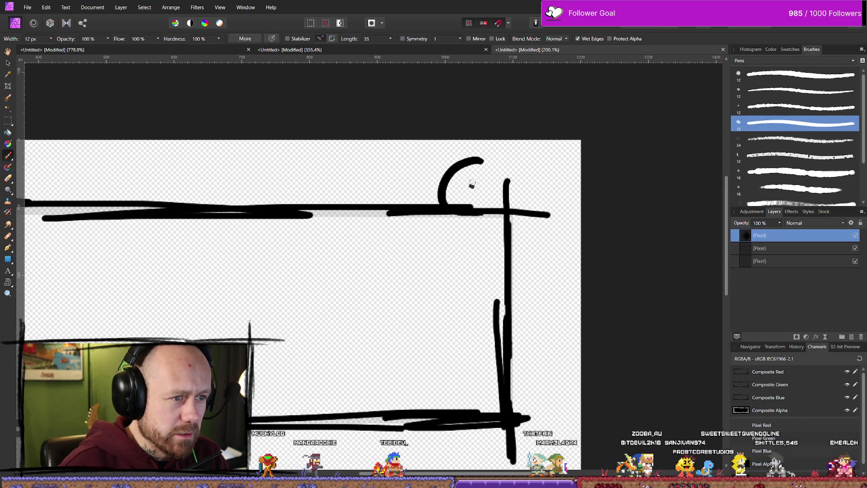
drag(463, 174, 468, 200)
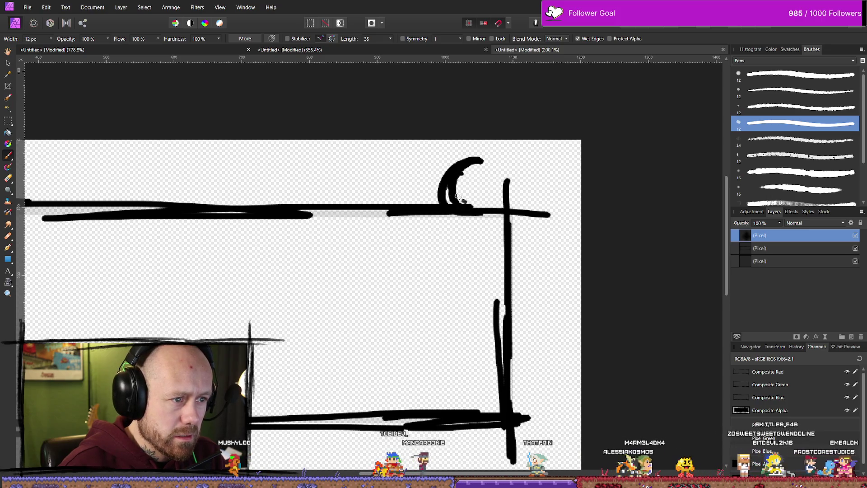
drag(478, 158, 492, 171)
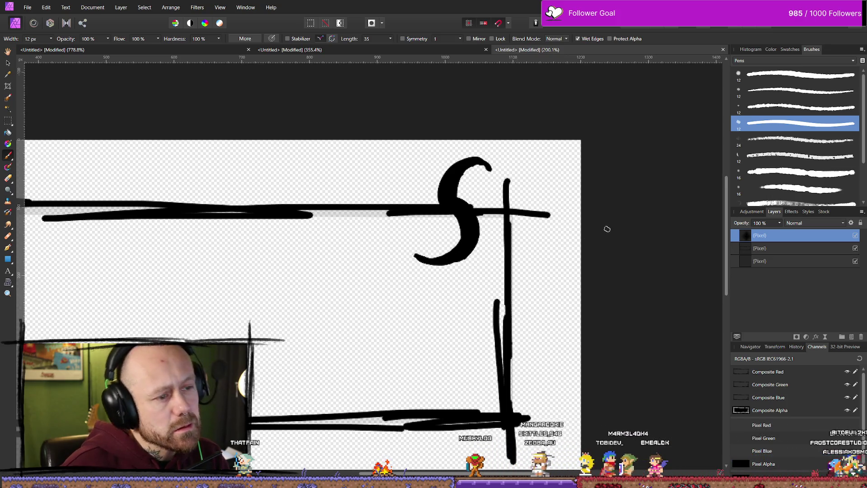
scroll(607, 229, down, 5)
scroll(594, 294, up, 3)
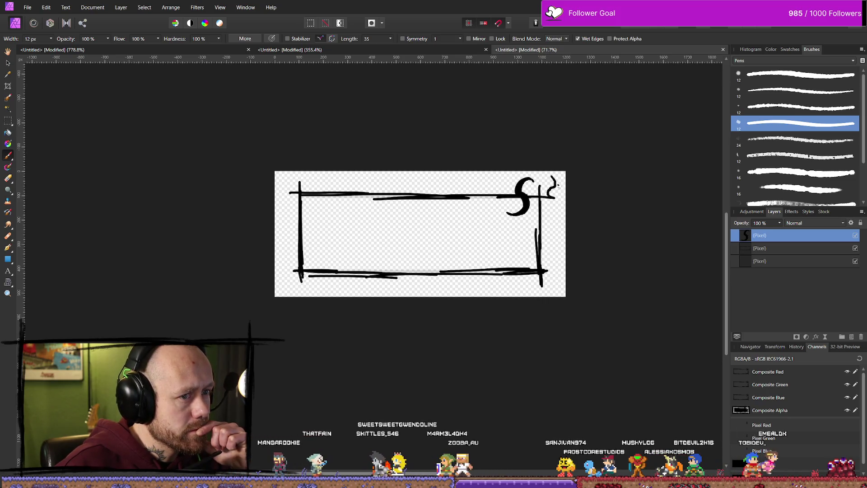
- Draw a curled hook beside the crescent, then undo it
drag(555, 185, 548, 195)
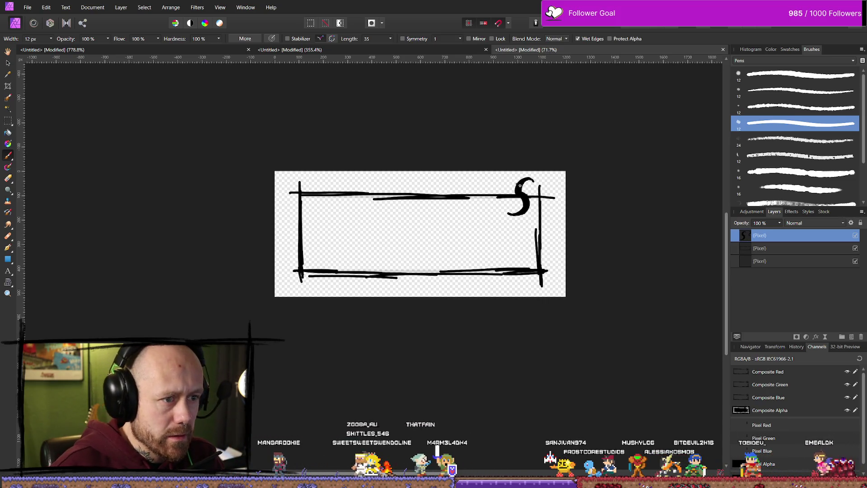
key(ctrl+z)
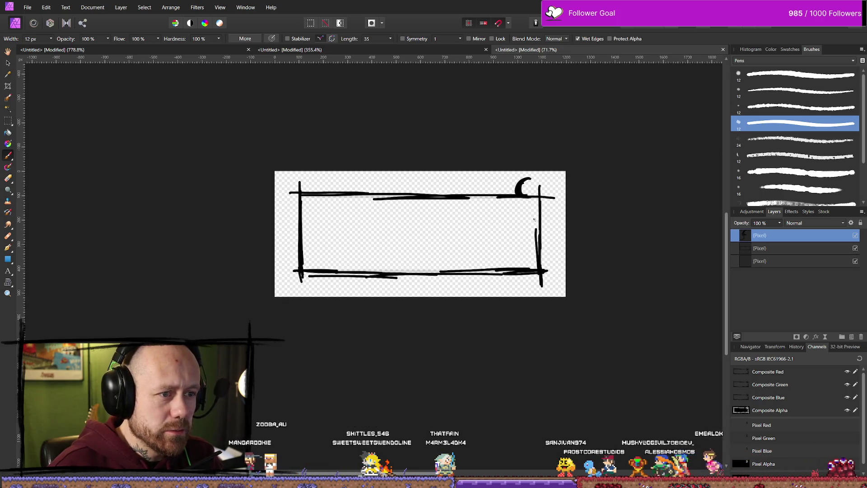
key(ctrl+z)
key(ctrl+z)
- Set the brush width to 8 px and paint a small curl and curved stroke above the top-right corner
click(50, 39)
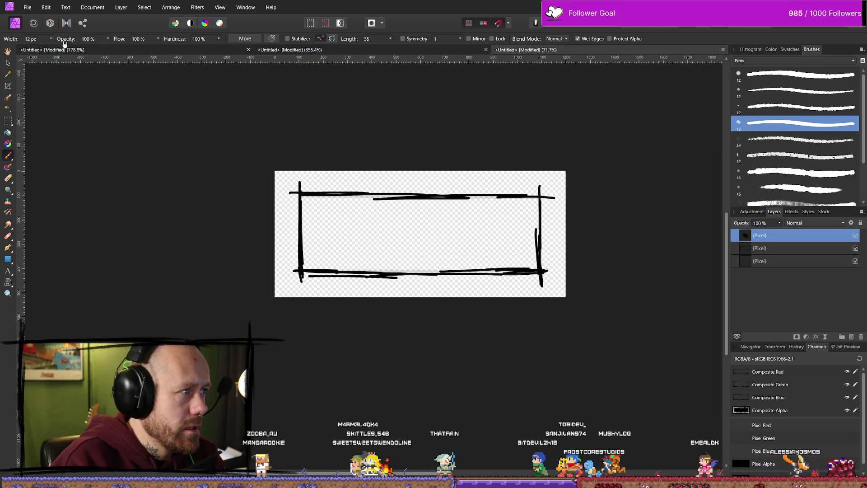
drag(55, 48, 53, 51)
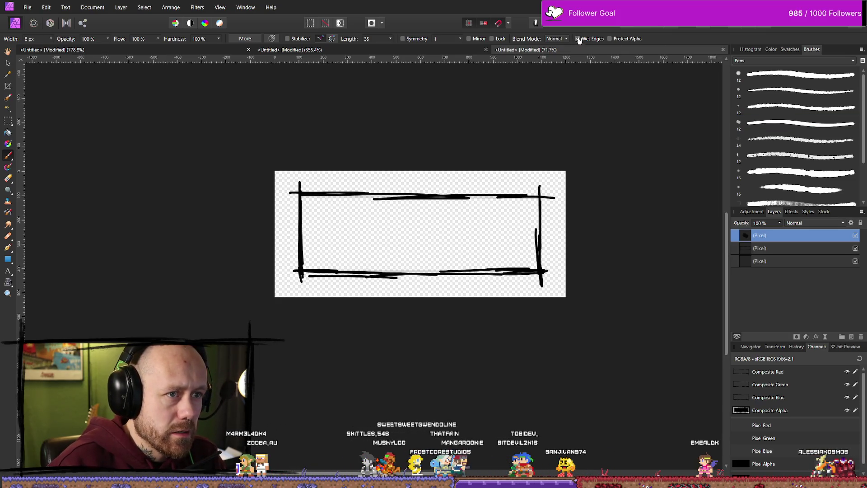
drag(519, 195, 525, 183)
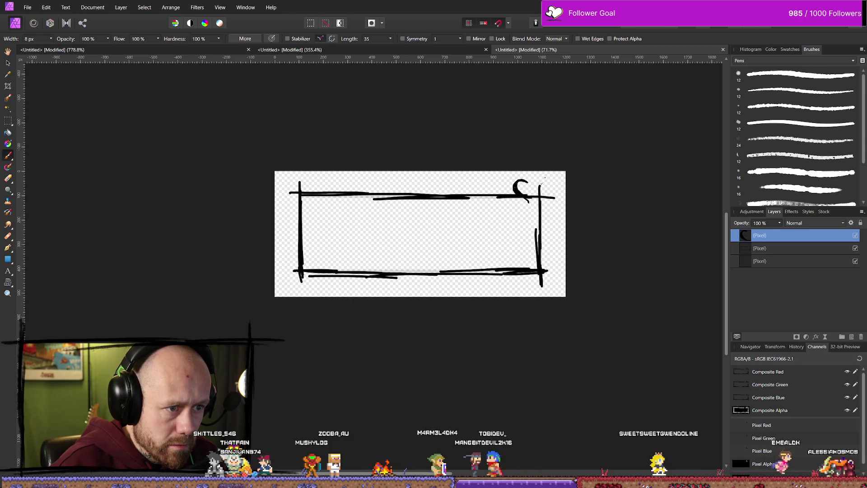
drag(499, 183, 496, 196)
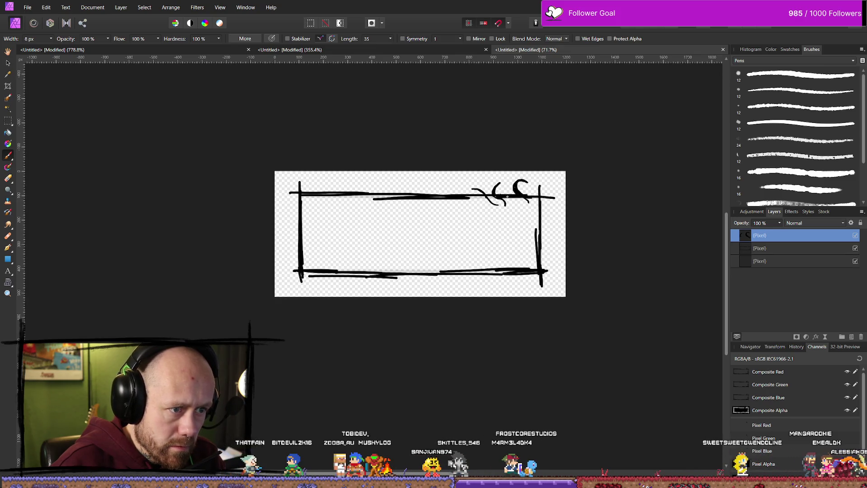
scroll(393, 207, up, 5)
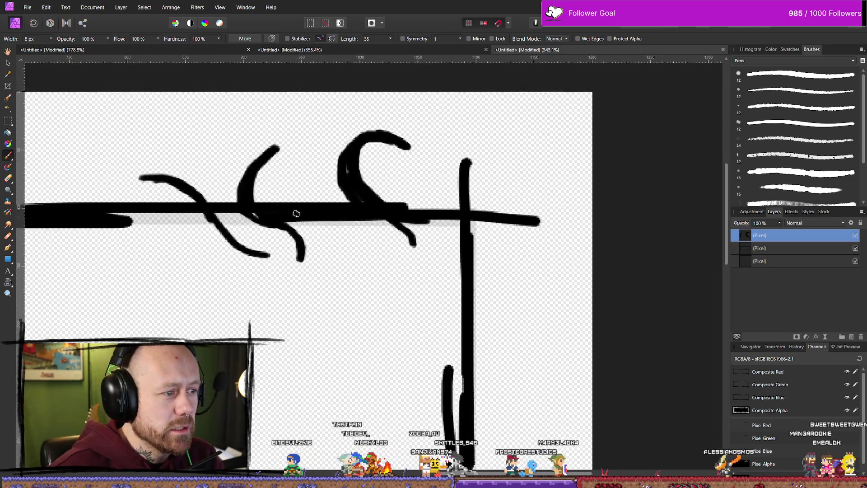
drag(294, 213, 392, 212)
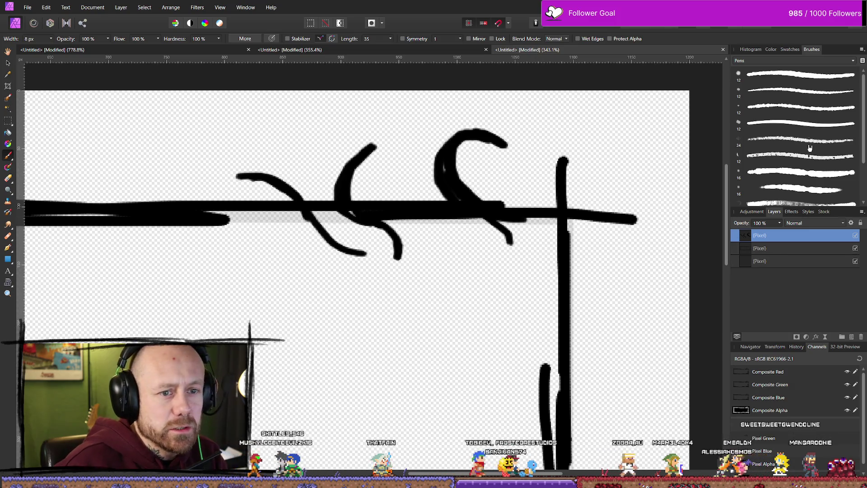
- Switch to the 4 px Basic brush and paint a solid crescent left of the flourishes
click(808, 61)
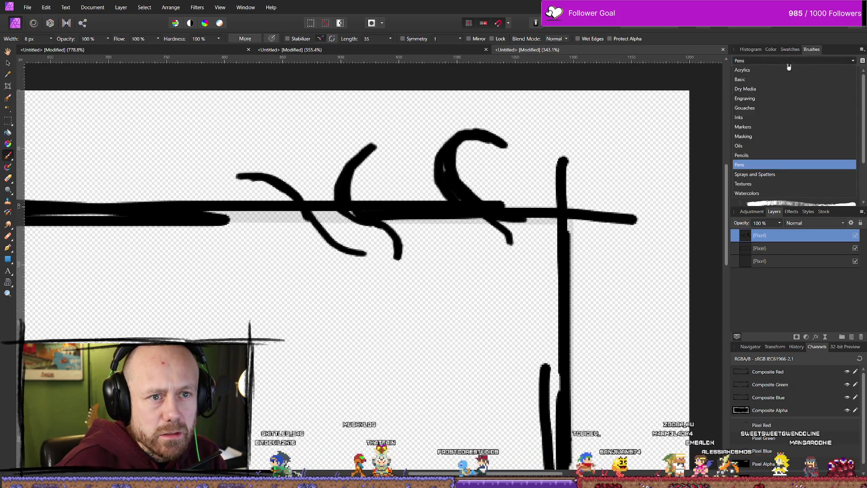
click(795, 166)
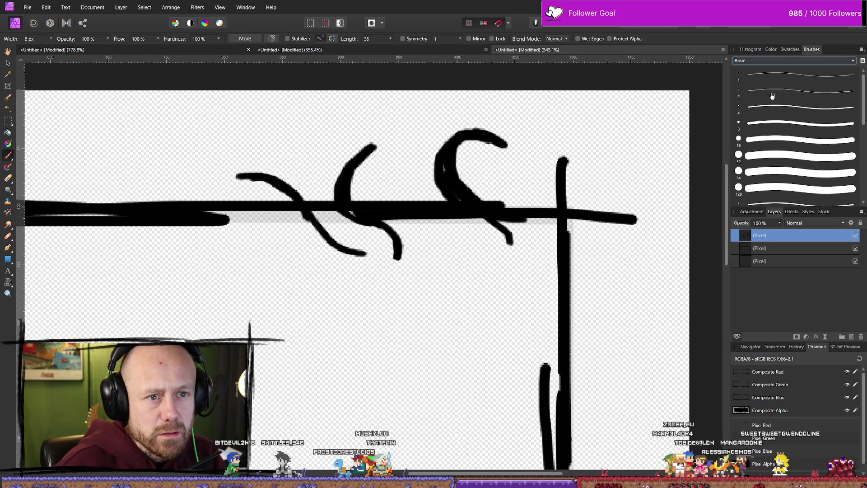
click(786, 112)
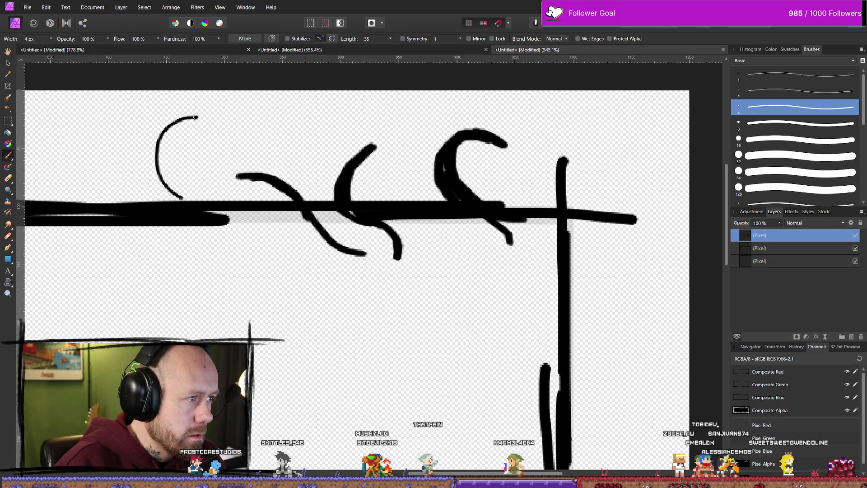
mouse_move(180, 118)
mouse_down()
mouse_move(141, 199)
mouse_move(158, 141)
mouse_up()
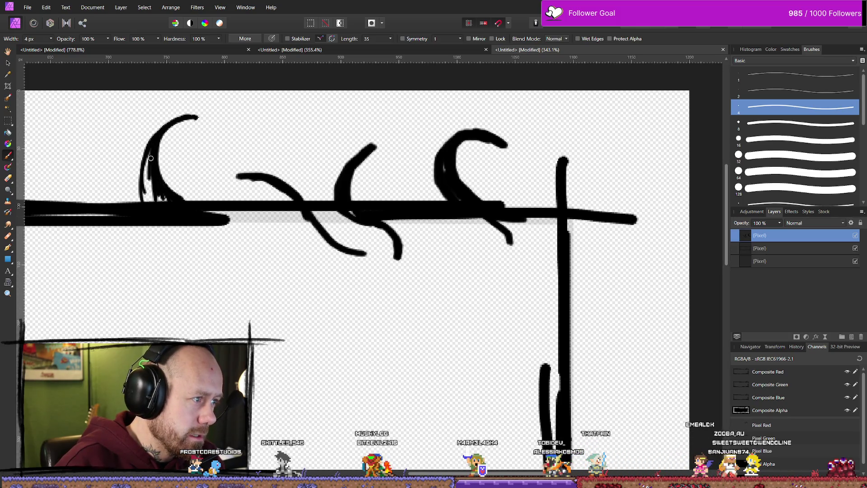
drag(151, 158, 151, 205)
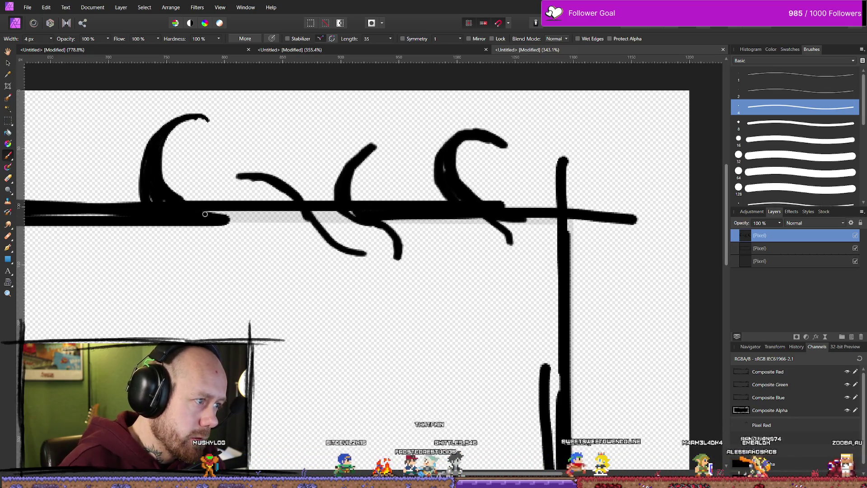
- Paint a hooked tail under the left crescent, erasing the excess lower stroke
drag(197, 225, 211, 341)
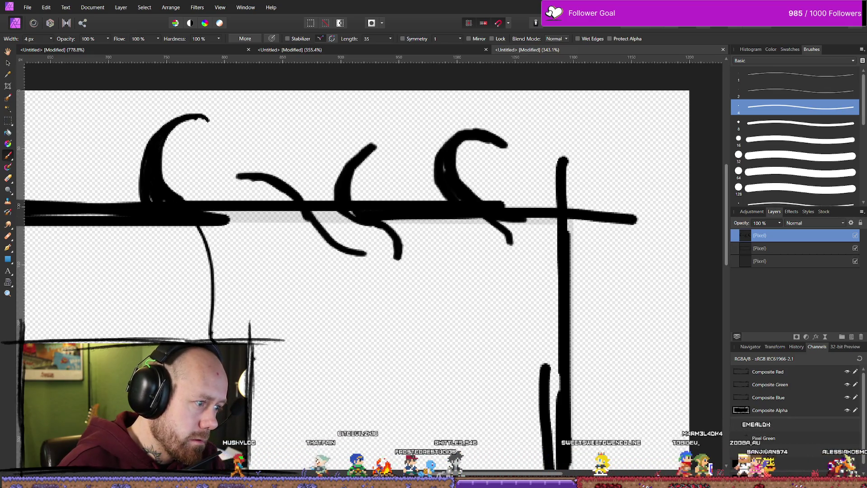
drag(177, 227, 208, 283)
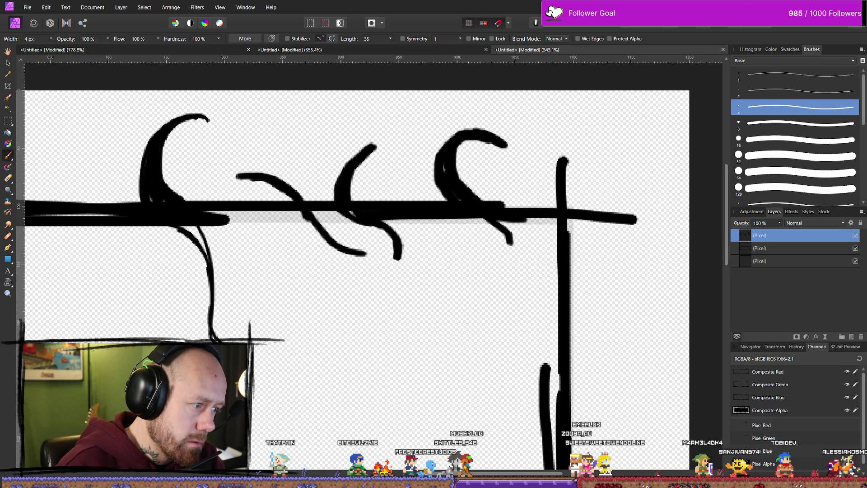
key(e)
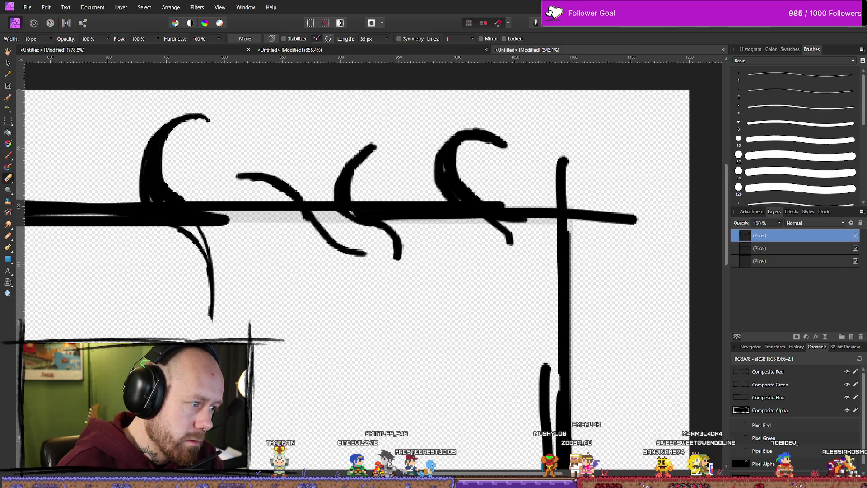
mouse_move(211, 280)
mouse_down()
mouse_move(197, 258)
mouse_move(251, 268)
mouse_up()
key(b)
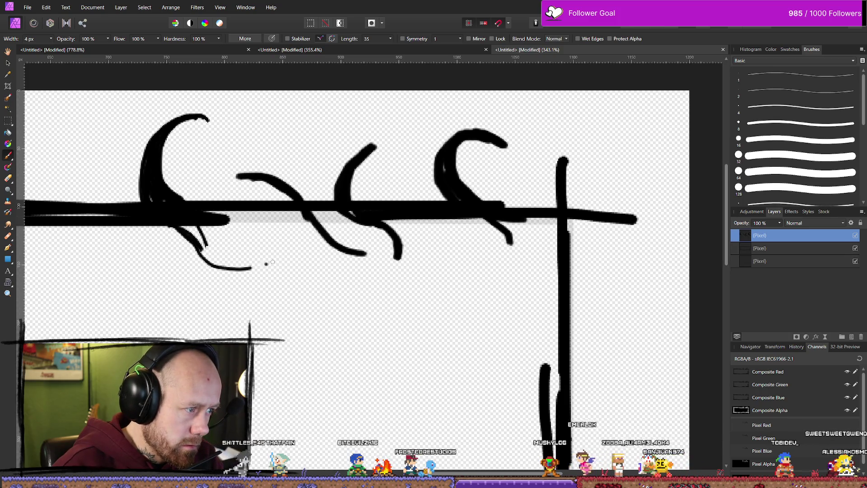
drag(204, 244, 260, 267)
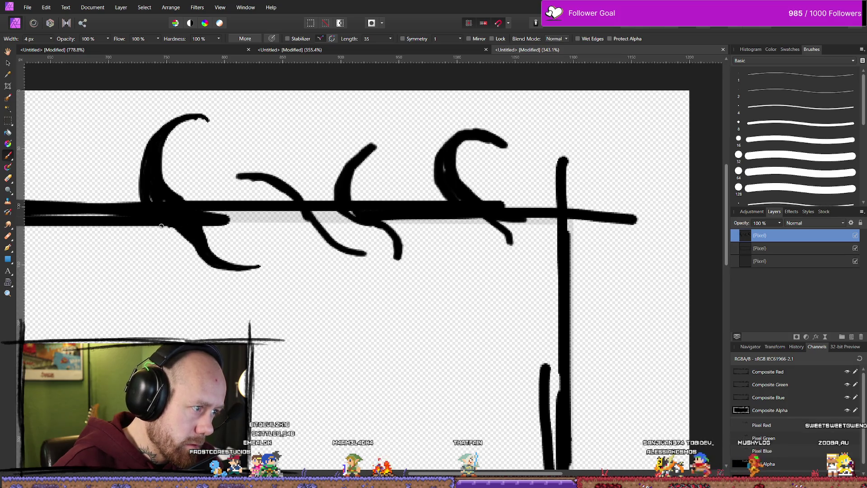
- Zoom and pan to bring the top-edge flourishes into close view
scroll(226, 309, down, 8)
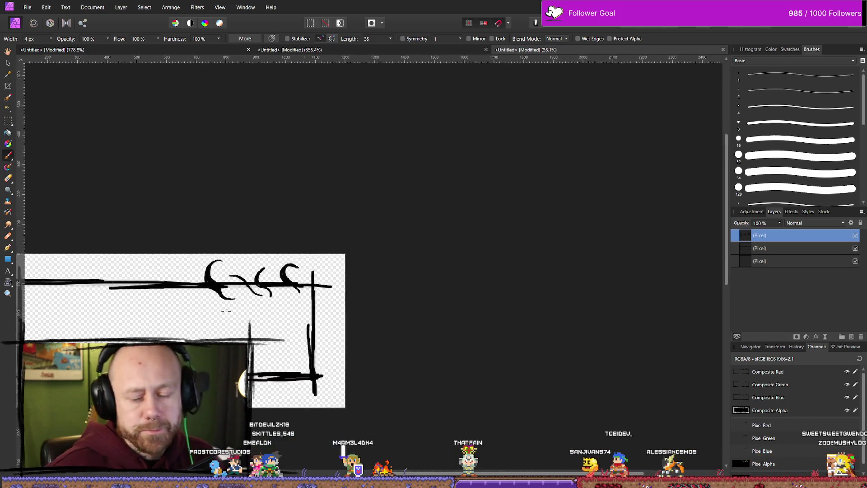
scroll(630, 216, right, 3)
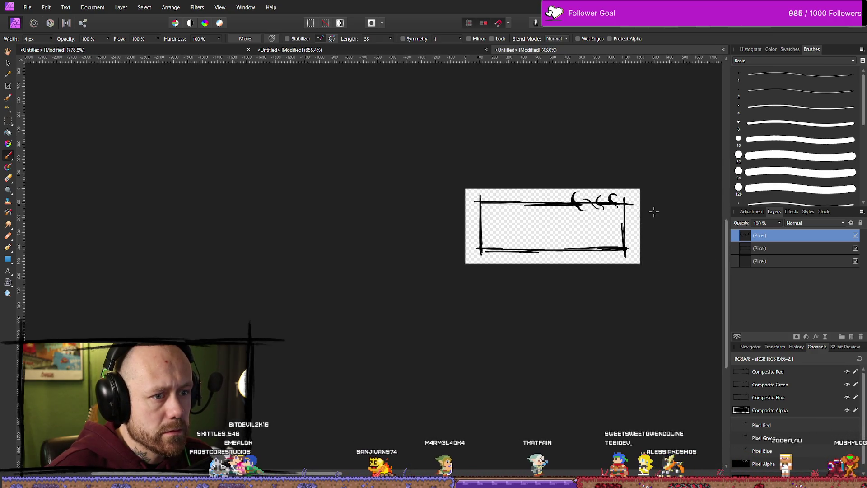
scroll(651, 212, right, 2)
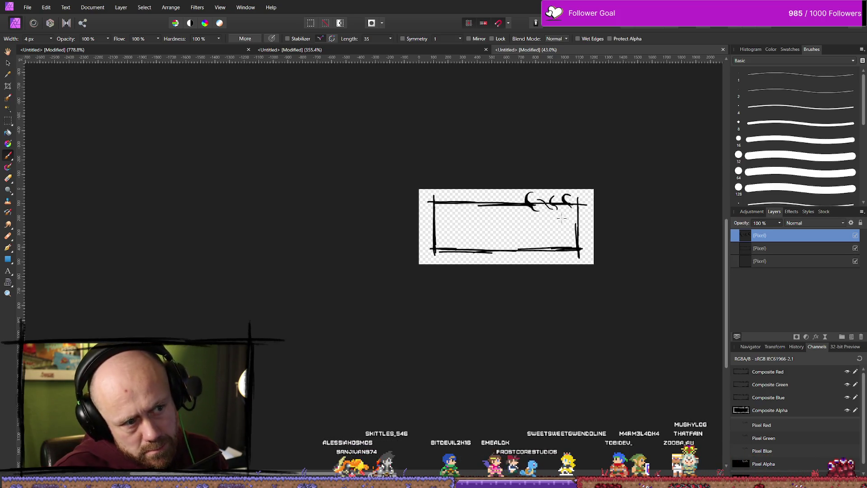
scroll(562, 218, up, 5)
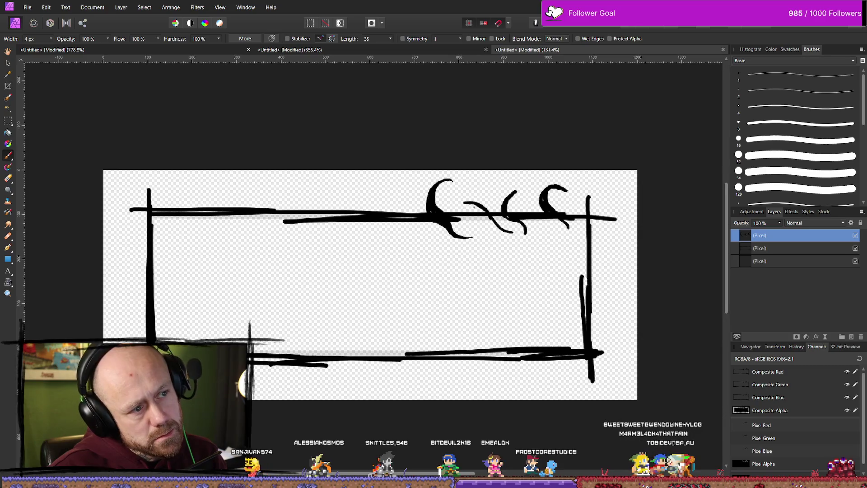
scroll(496, 198, up, 3)
scroll(470, 188, down, 2)
drag(507, 192, 452, 218)
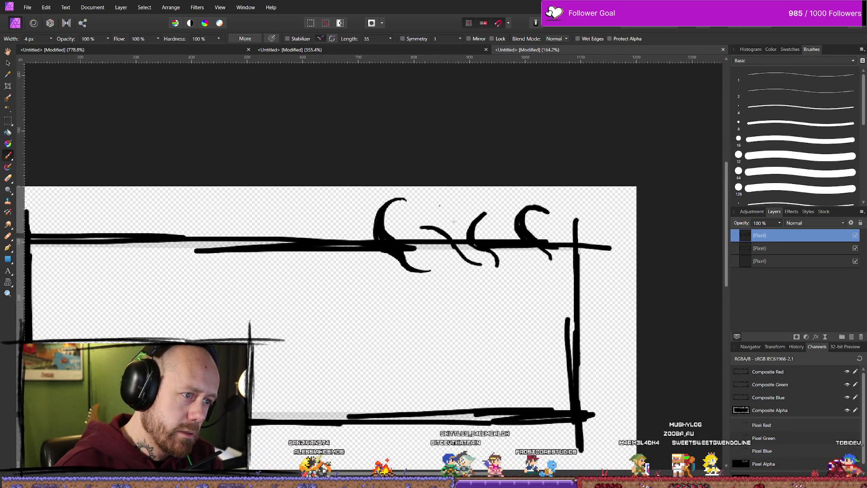
- Erase the smaller curls beside the crescent, then sketch trial tail strokes below it
key(e)
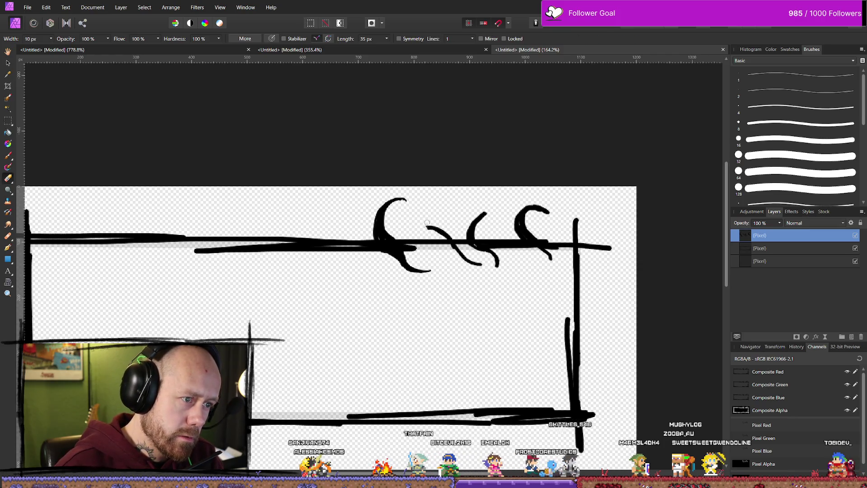
mouse_move(452, 264)
mouse_down()
mouse_move(452, 244)
mouse_move(460, 239)
mouse_move(487, 261)
mouse_move(475, 225)
mouse_move(494, 252)
mouse_move(540, 253)
mouse_move(542, 210)
mouse_move(530, 212)
mouse_up()
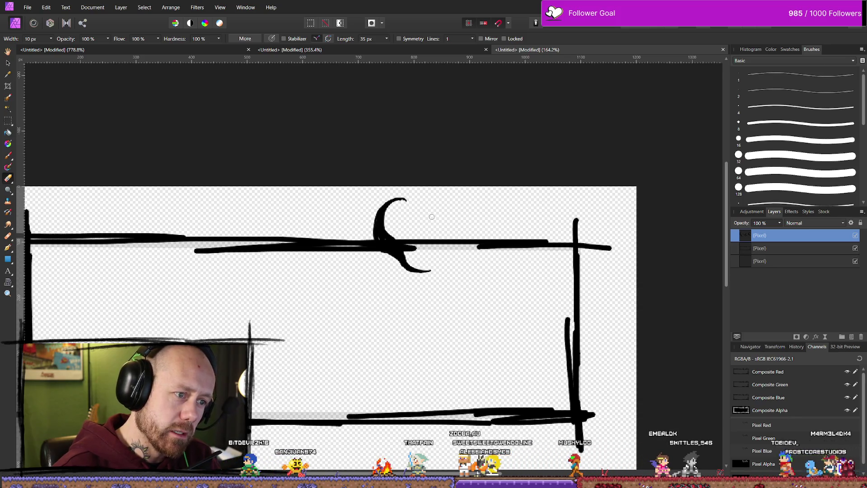
key(b)
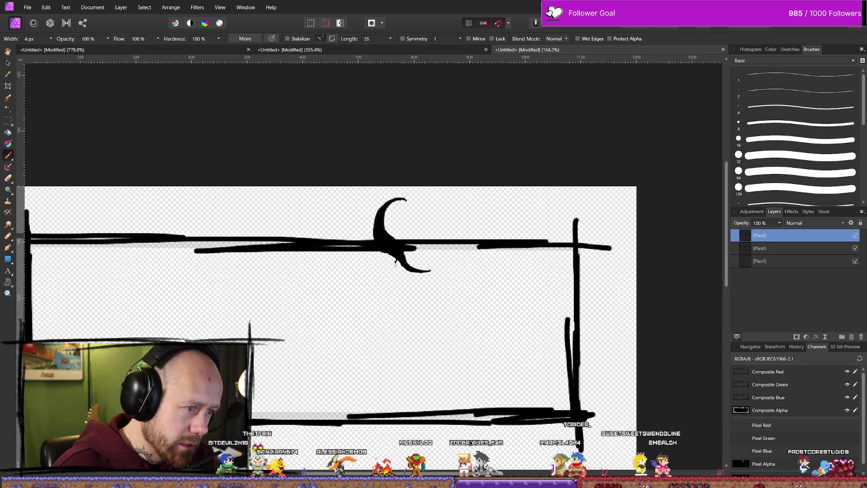
drag(398, 261, 390, 289)
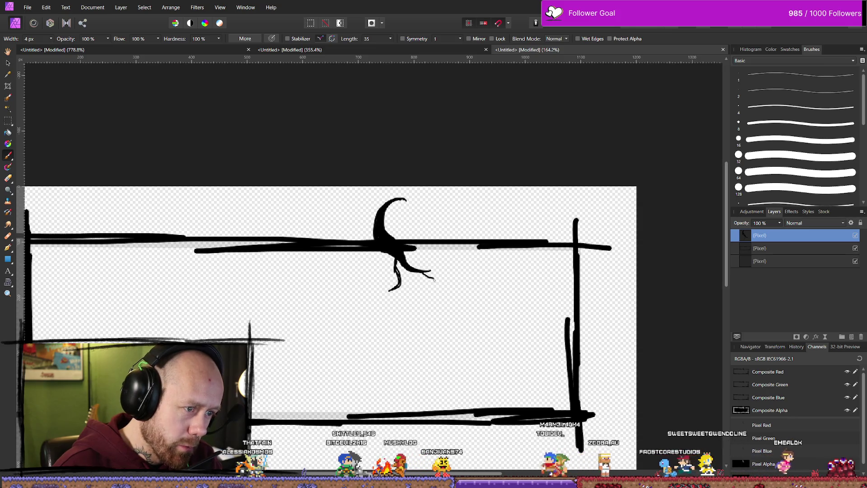
drag(401, 263, 437, 287)
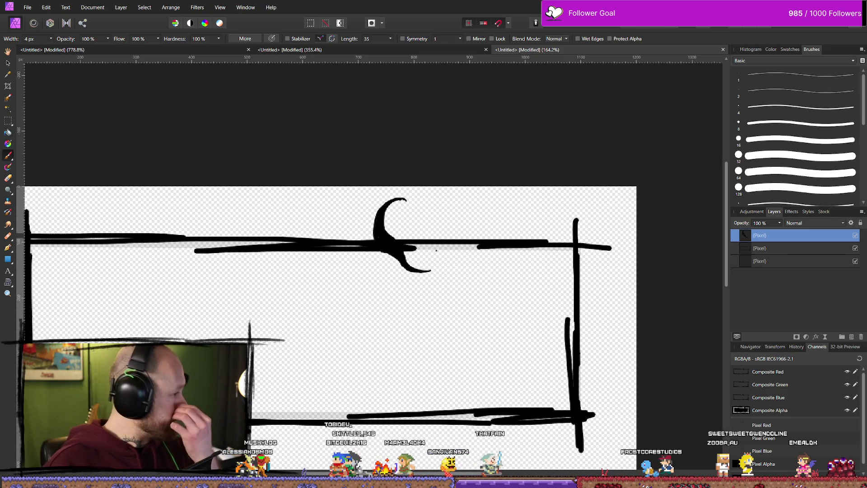
scroll(402, 325, down, 5)
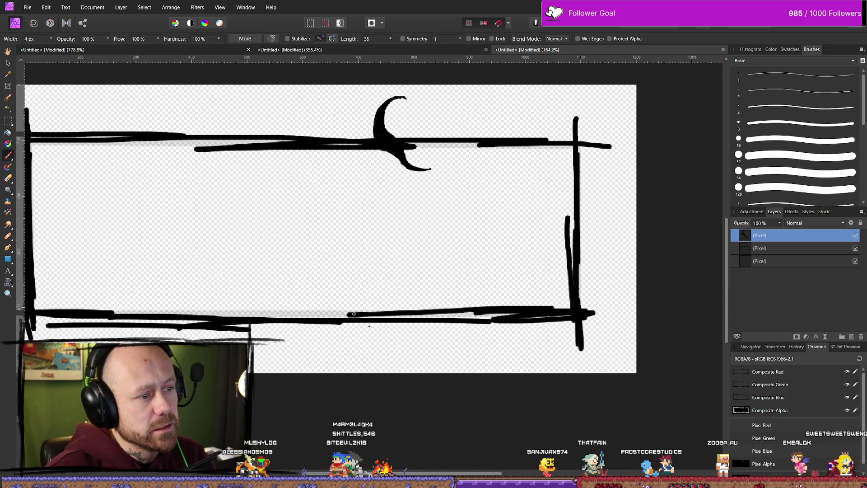
scroll(290, 271, up, 3)
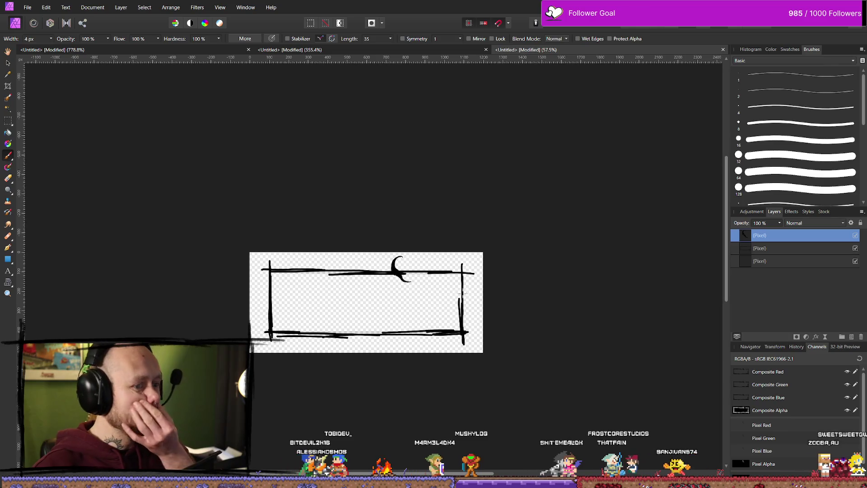
click(855, 248)
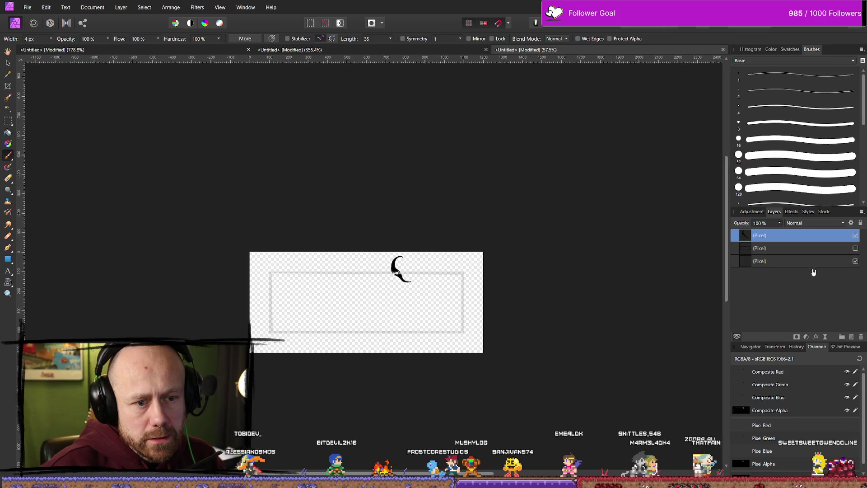
click(852, 336)
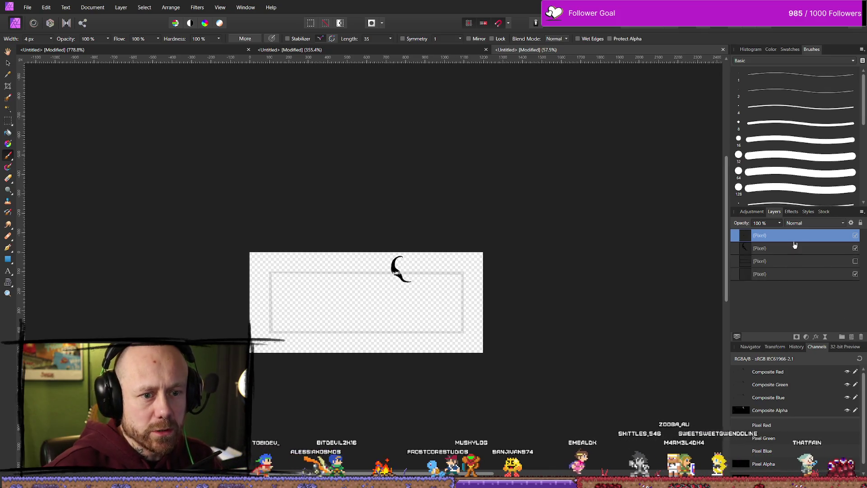
drag(805, 237, 819, 256)
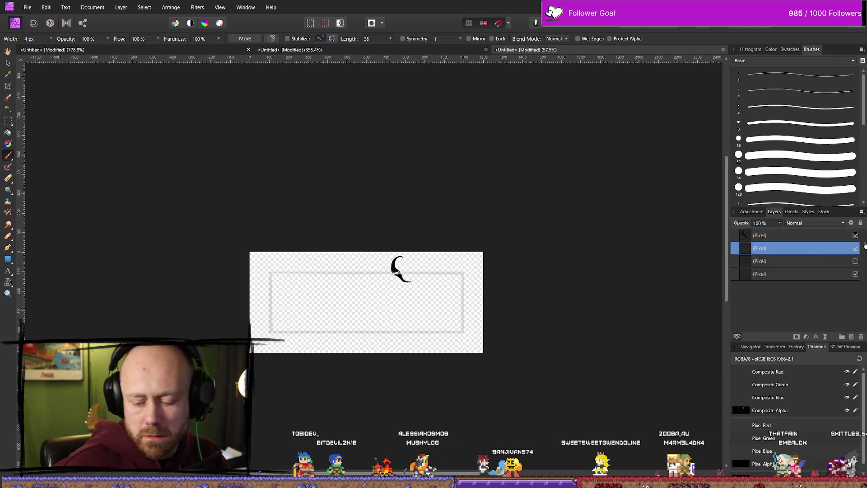
scroll(359, 307, up, 5)
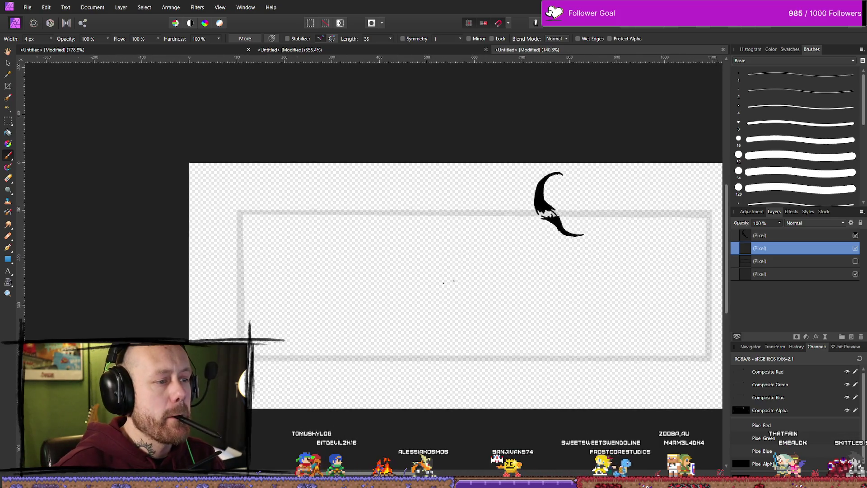
scroll(449, 282, down, 3)
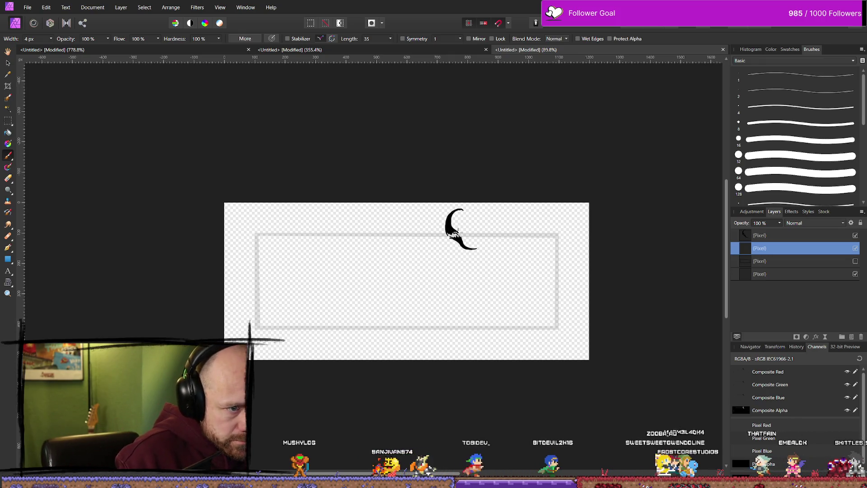
- Sketch thin strokes along the top edge on both sides of the crescent, undoing unwanted strokes
drag(447, 234, 504, 243)
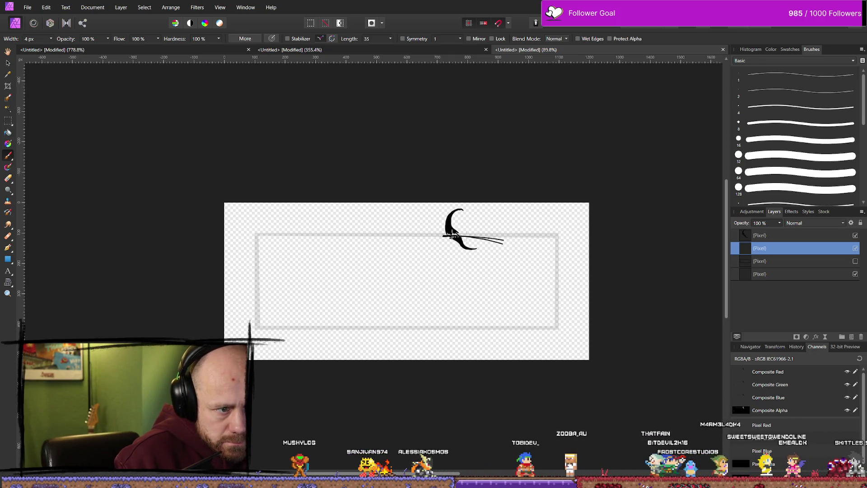
drag(450, 235, 526, 236)
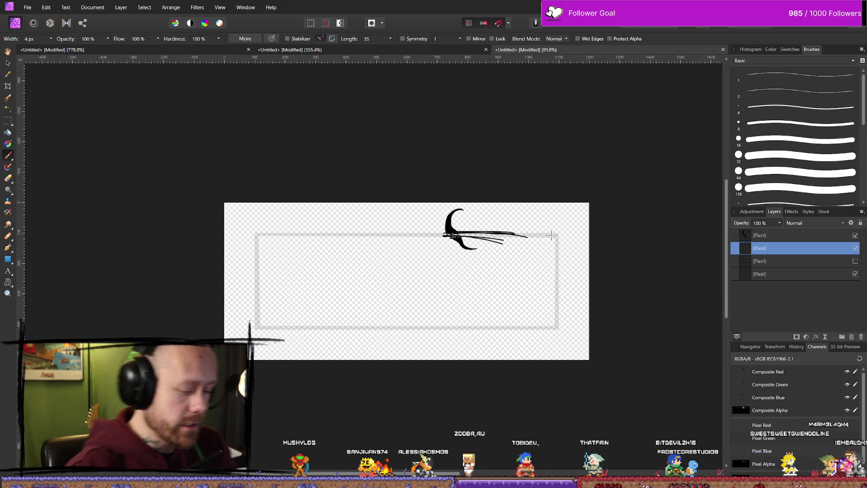
key(ctrl+z)
key(ctrl+z)
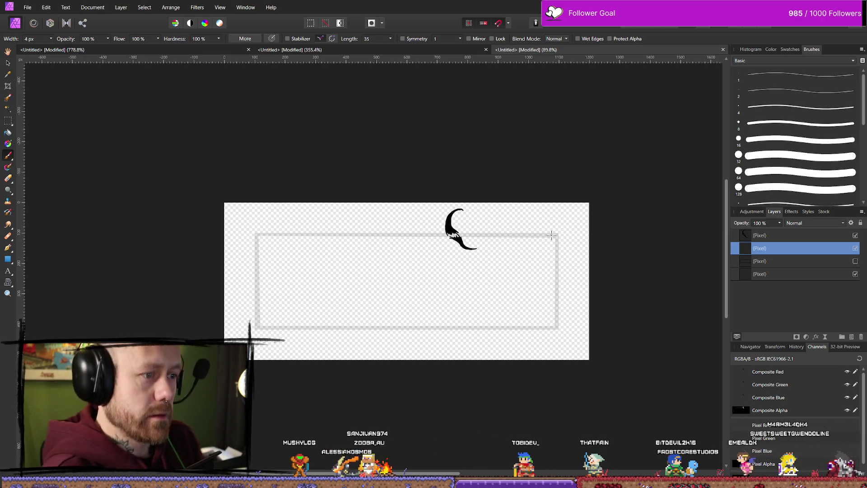
click(300, 346)
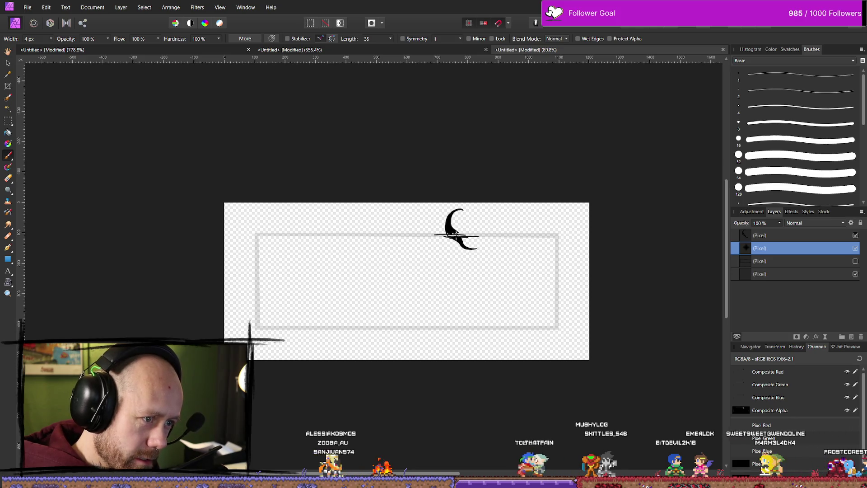
drag(479, 236, 565, 236)
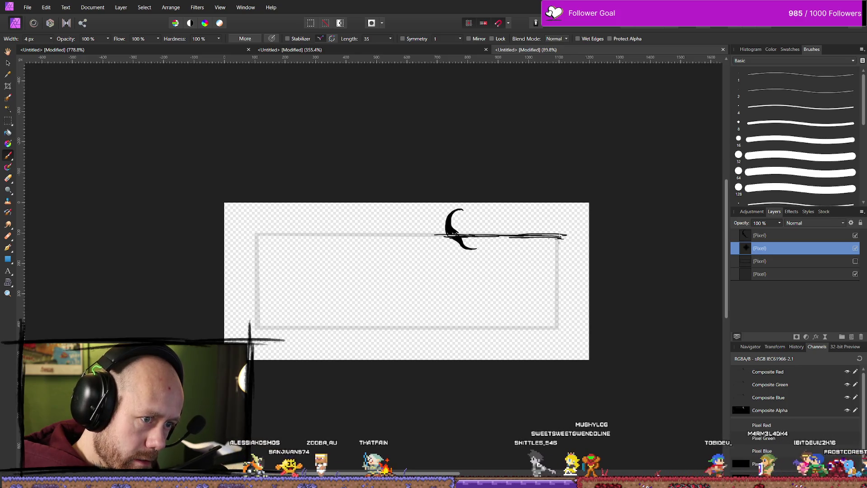
drag(248, 235, 290, 234)
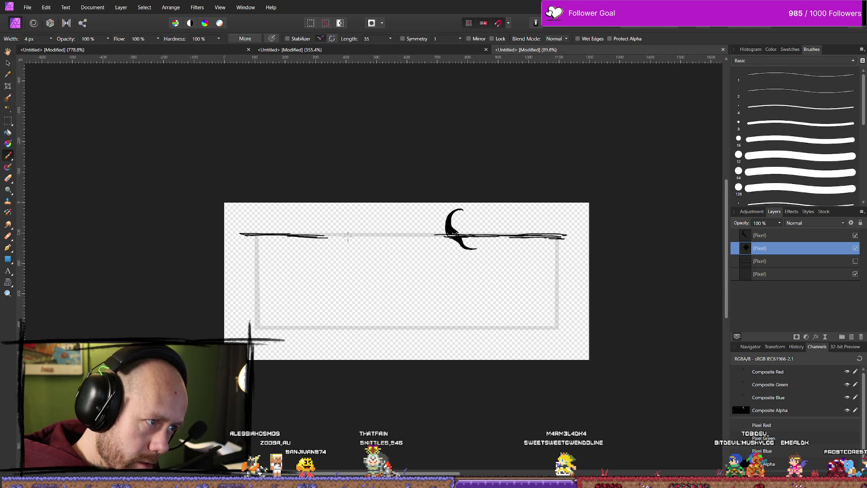
drag(353, 235, 356, 234)
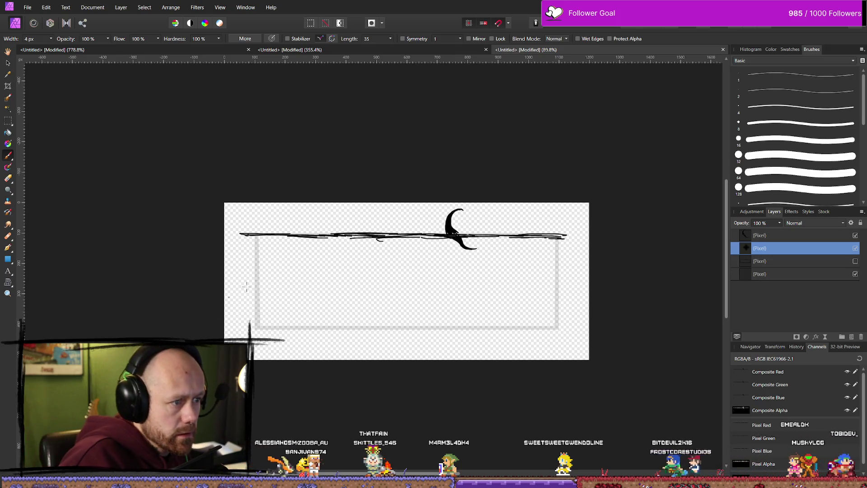
- Draw the left side of the frame, redrawing it shorter, and extend the bottom edge rightward
drag(259, 220, 253, 323)
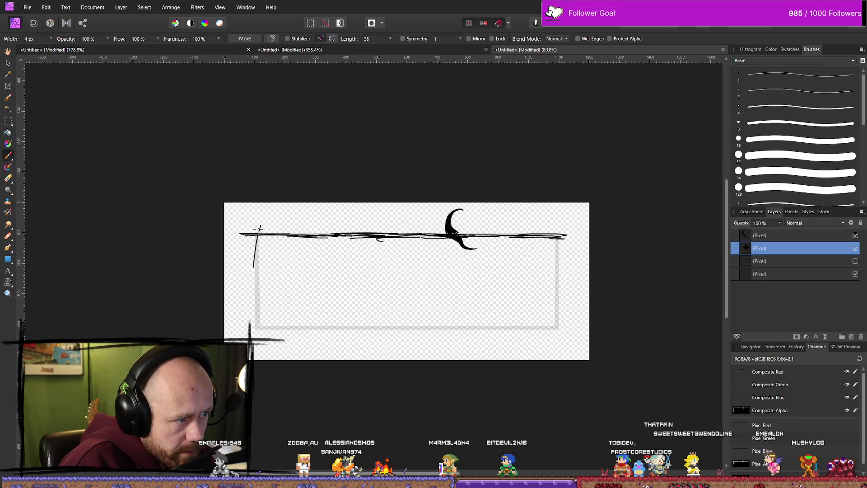
key(ctrl+z)
drag(260, 222, 256, 330)
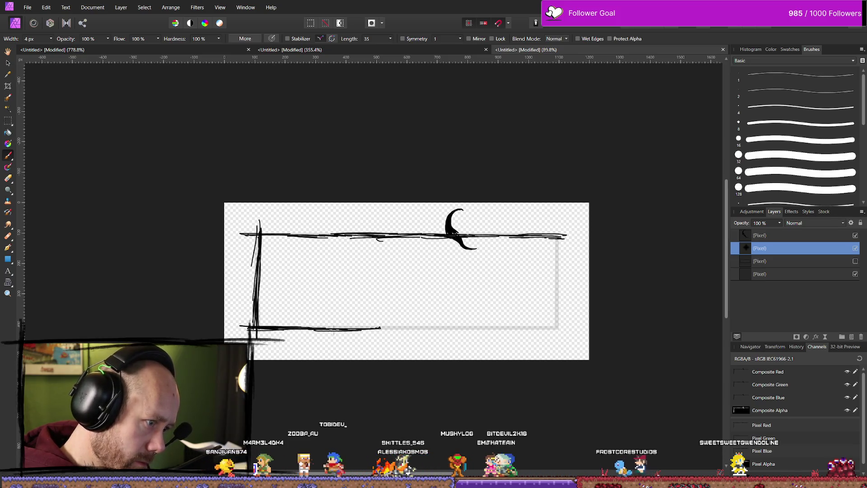
drag(411, 329, 576, 330)
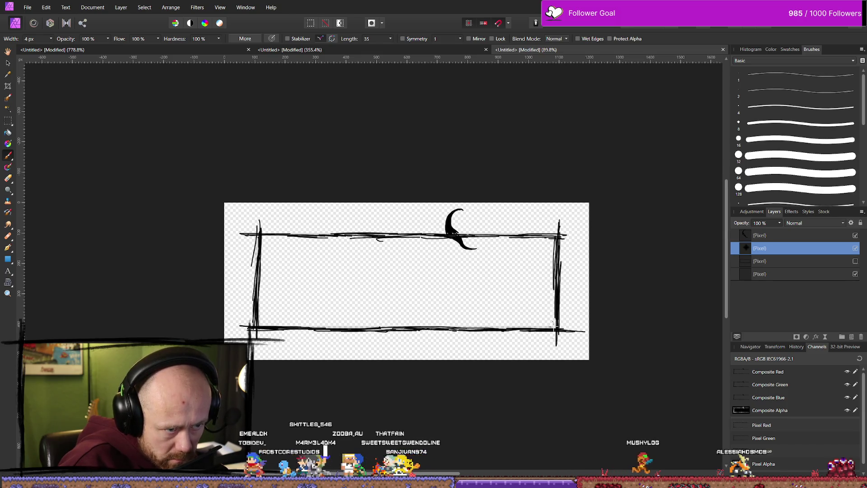
- Toggle the thin sketchy outline and thick frame layers' visibility to compare the two versions
click(855, 248)
click(855, 261)
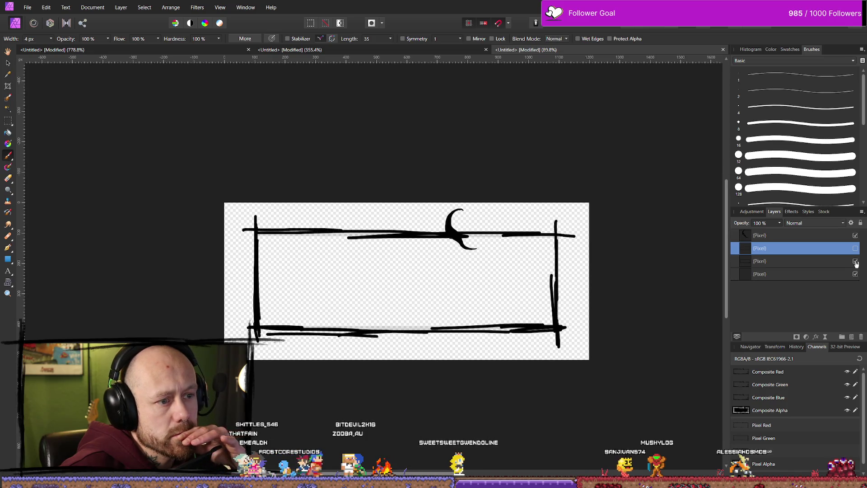
click(855, 260)
click(855, 249)
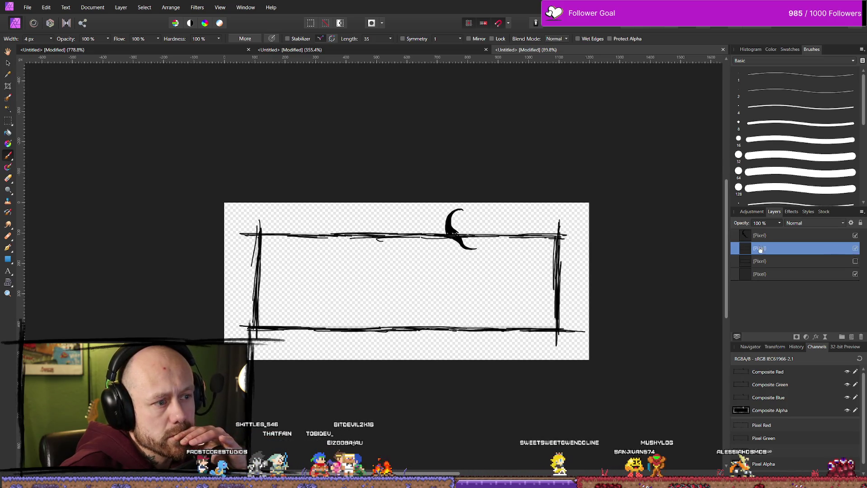
- Zoom in and out around the canvas to inspect the frame
scroll(524, 246, down, 5)
scroll(489, 267, up, 2)
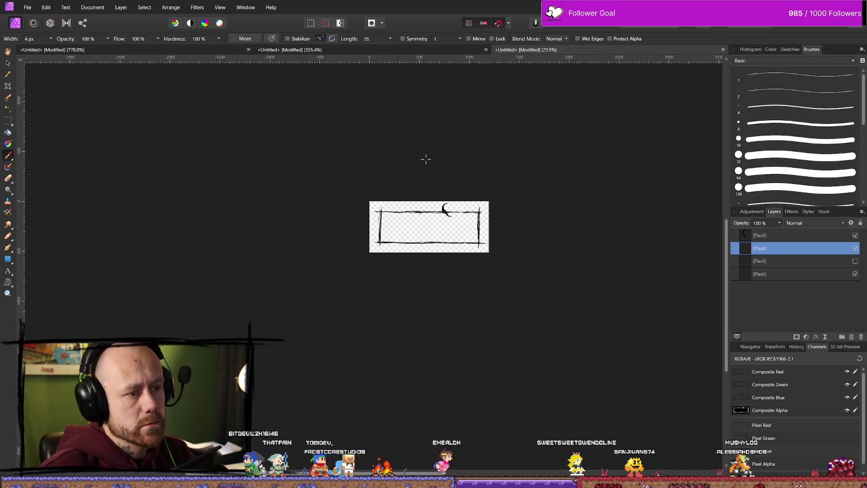
scroll(497, 212, down, 1)
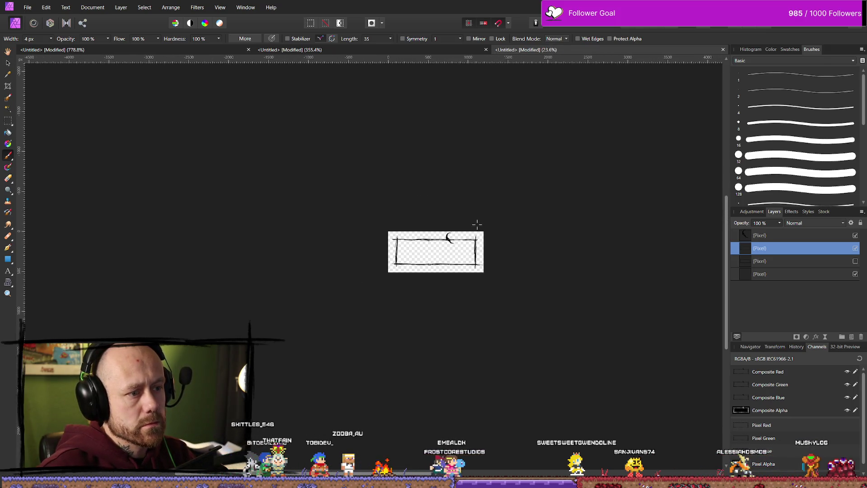
scroll(513, 234, right, 2)
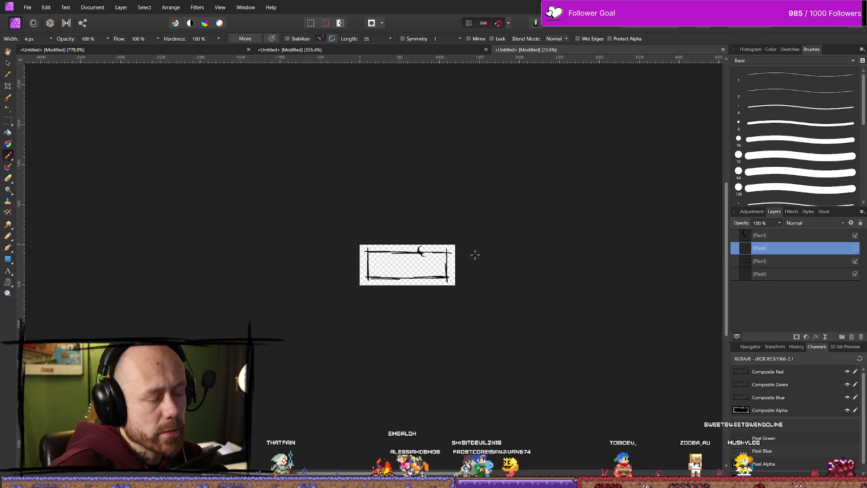
scroll(475, 254, up, 6)
scroll(458, 247, down, 3)
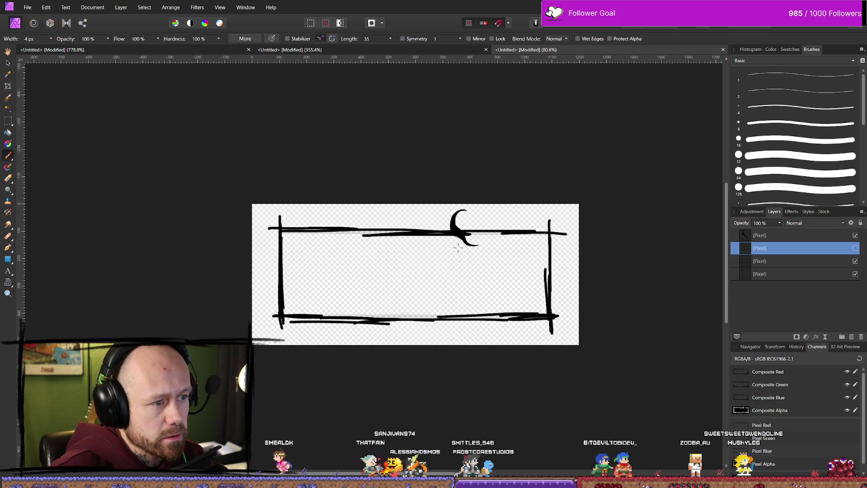
scroll(458, 248, up, 2)
scroll(458, 247, down, 1)
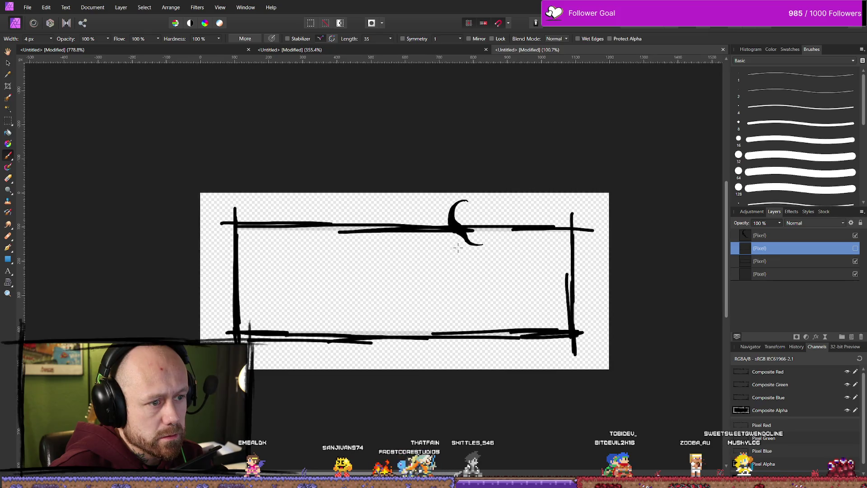
scroll(478, 197, up, 3)
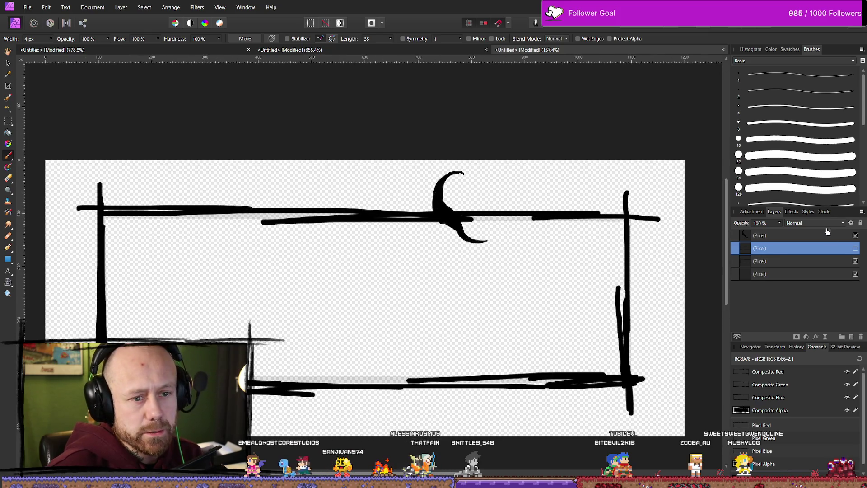
- On the top crescent layer, zoom in and paint a small curl inside the crescent
click(822, 236)
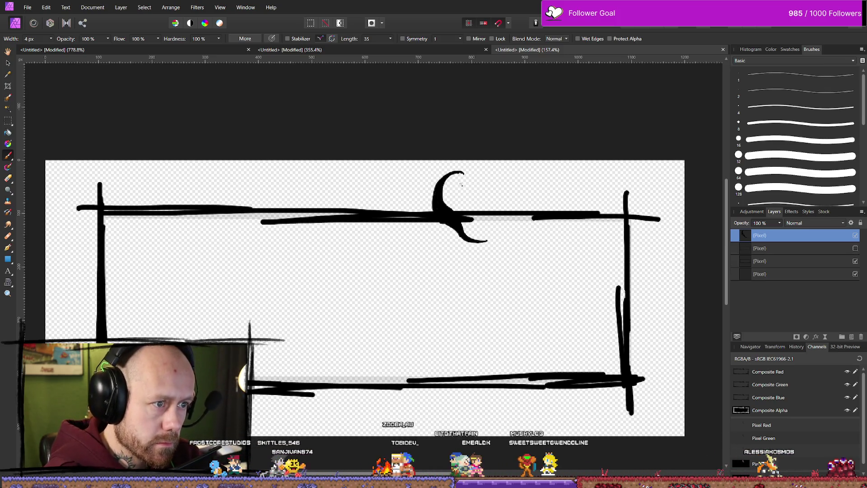
scroll(498, 191, up, 3)
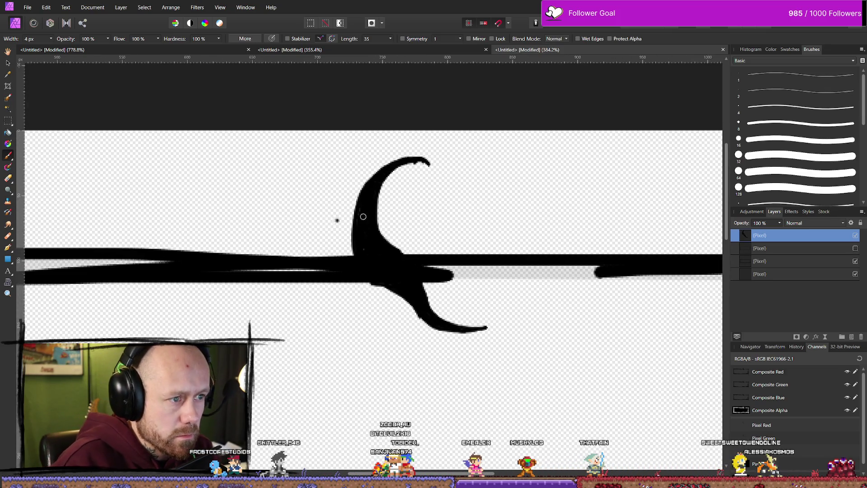
key(e)
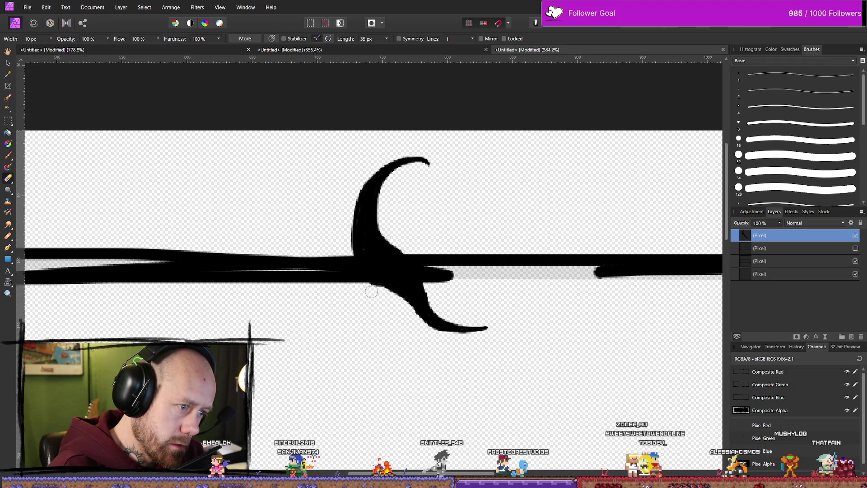
key(b)
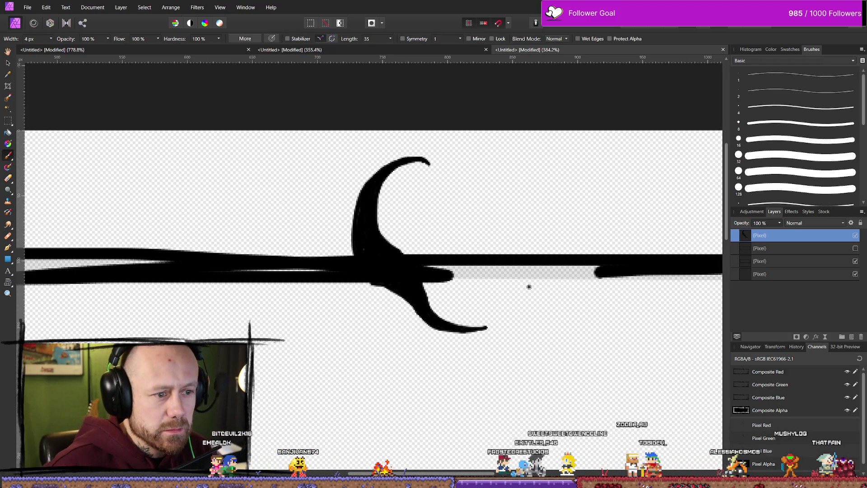
scroll(556, 289, down, 5)
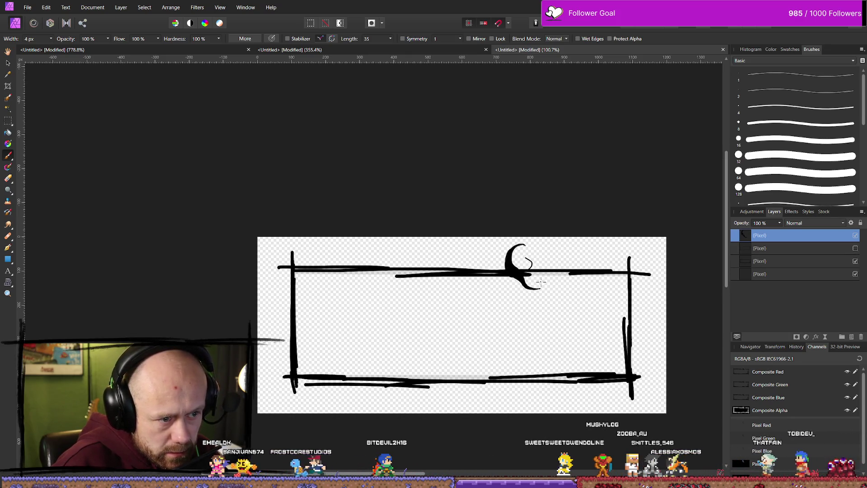
scroll(492, 314, up, 5)
scroll(648, 247, down, 5)
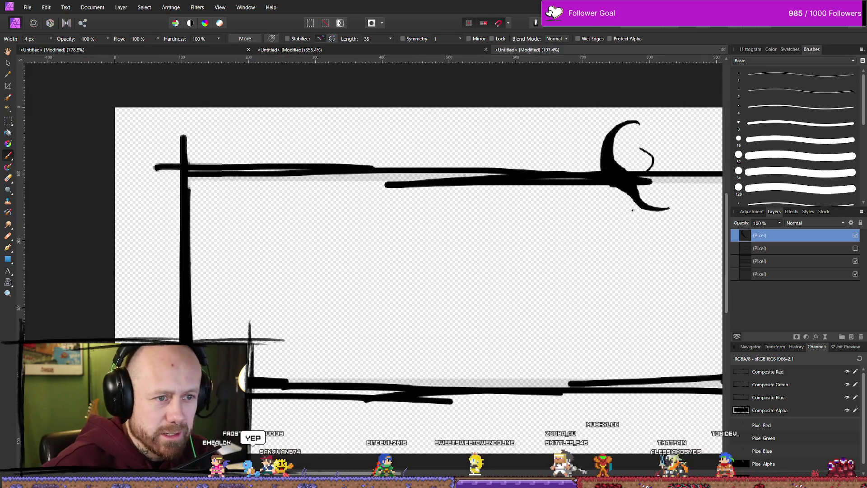
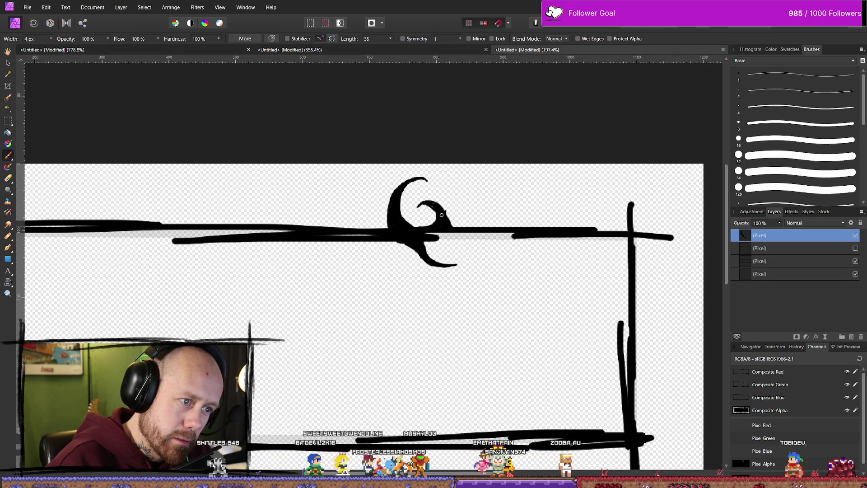
- Paint a thin curling ink stroke just right of the hook ornament on the top border
key(e)
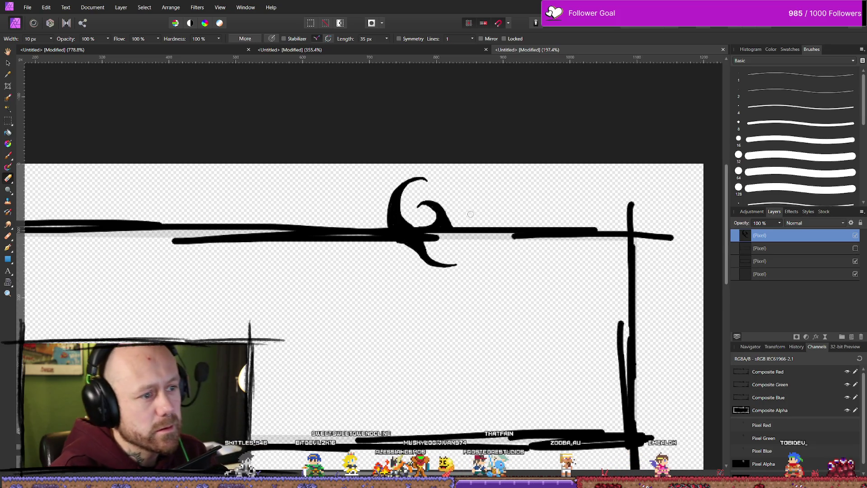
key(b)
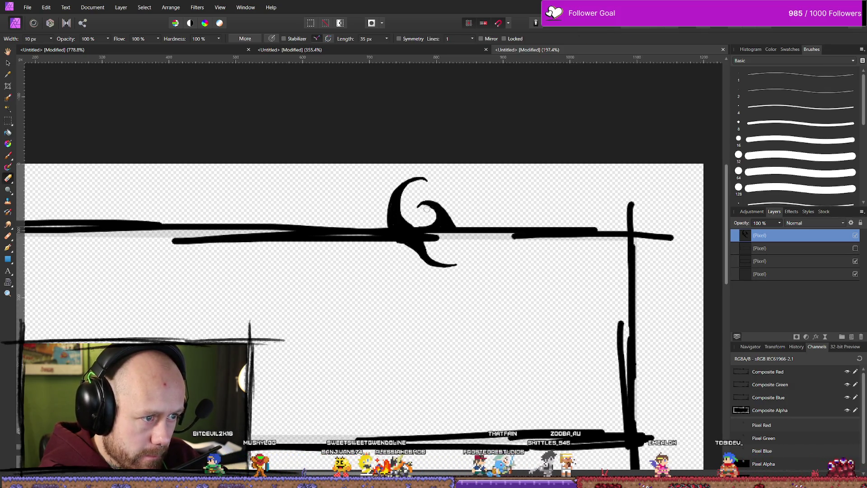
key(b)
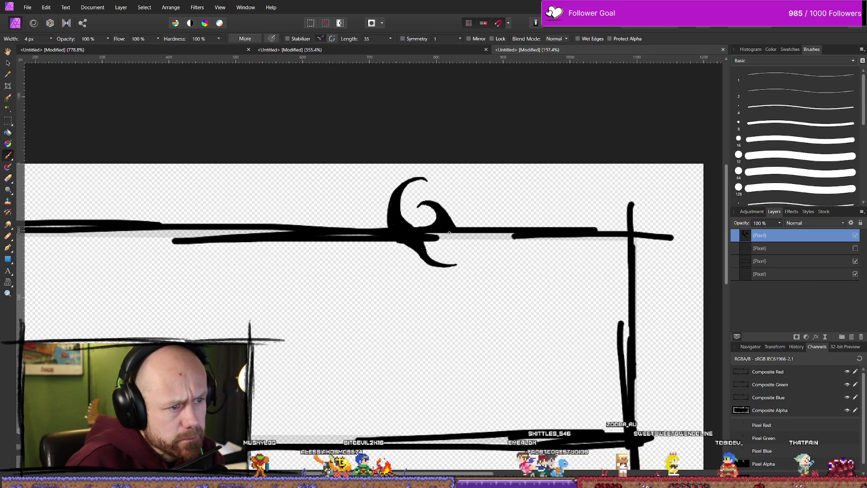
mouse_move(453, 225)
mouse_down()
mouse_move(425, 250)
mouse_move(430, 261)
mouse_up()
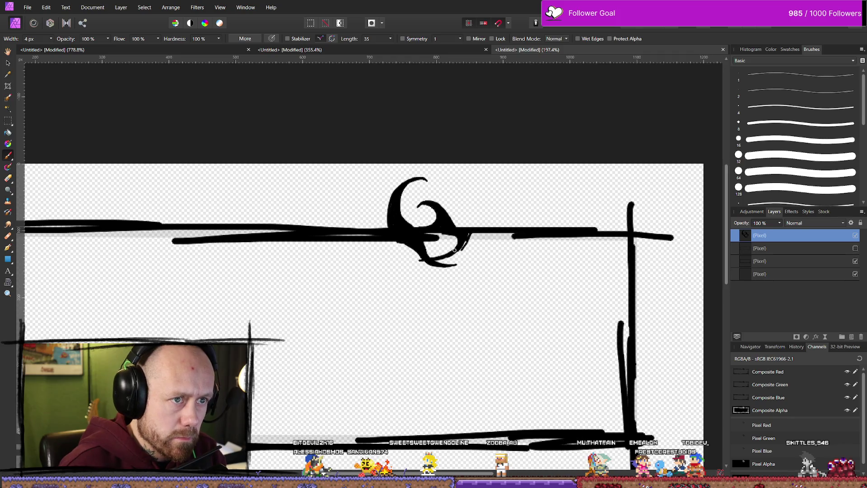
- Thicken the hook's lower-right curve, then sketch a thin rising stroke and erase it again
drag(466, 242, 453, 254)
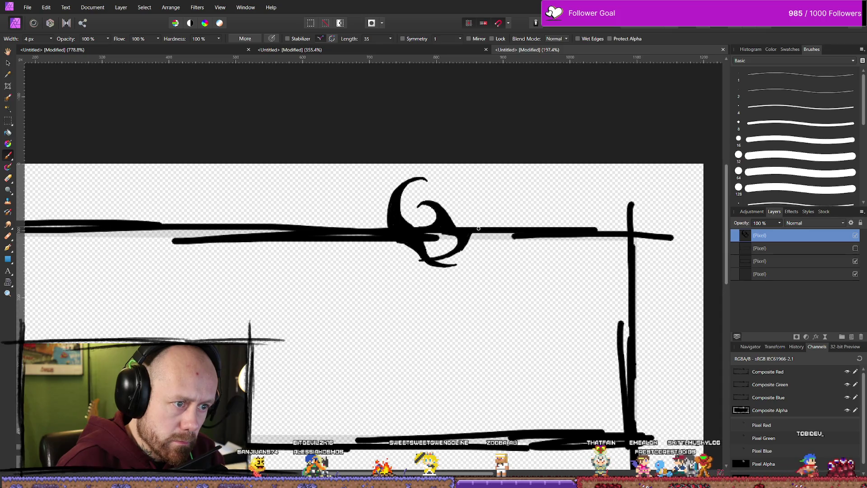
mouse_move(478, 228)
mouse_down()
mouse_move(591, 176)
mouse_move(512, 226)
mouse_up()
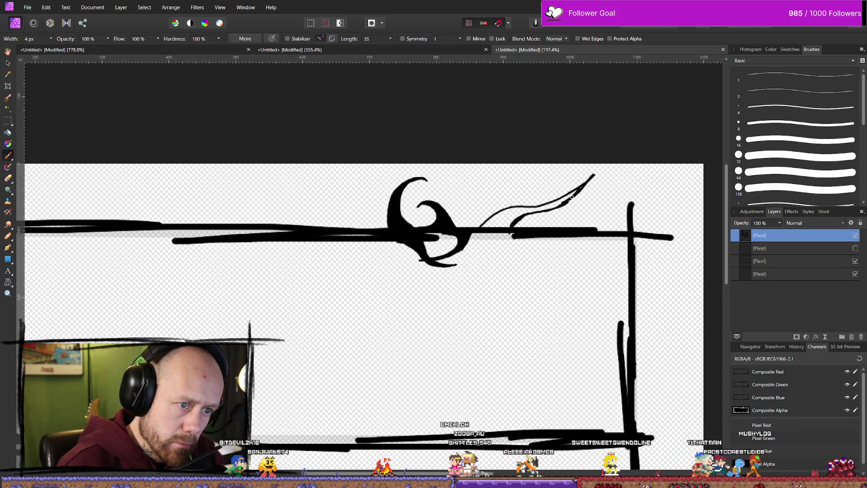
mouse_move(591, 176)
mouse_down()
mouse_move(594, 168)
mouse_move(588, 188)
mouse_up()
key(e)
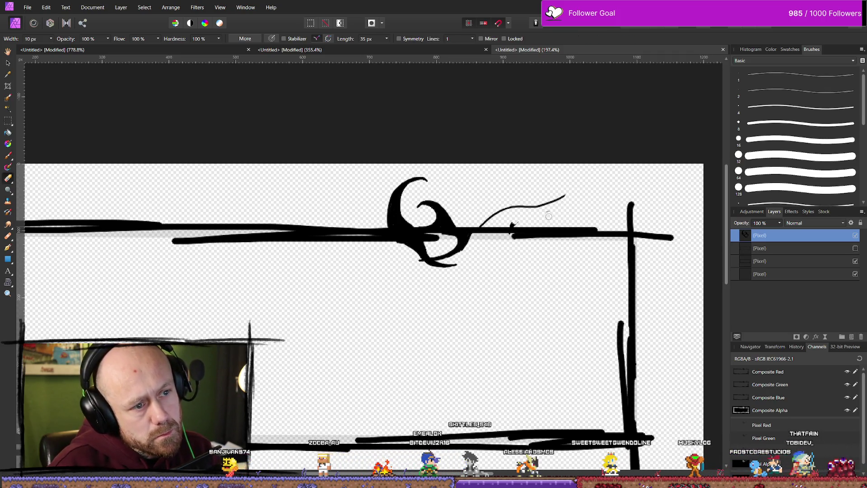
drag(565, 206, 486, 219)
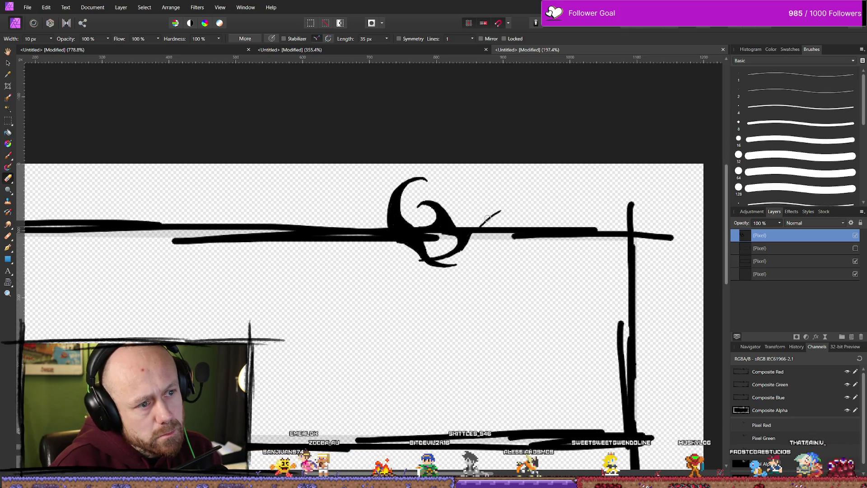
key(b)
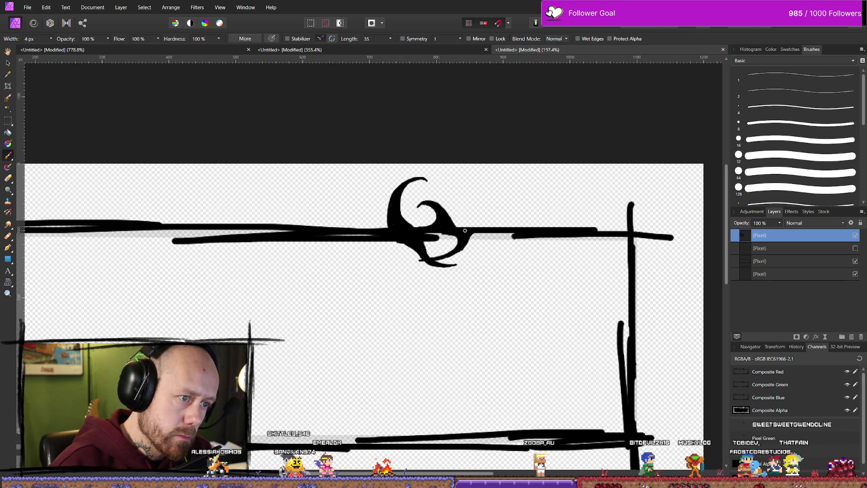
- Draw a looping curl right of the swirl, trim its lower part, then extend and thicken it
mouse_move(494, 213)
mouse_down()
mouse_move(469, 193)
mouse_move(486, 223)
mouse_up()
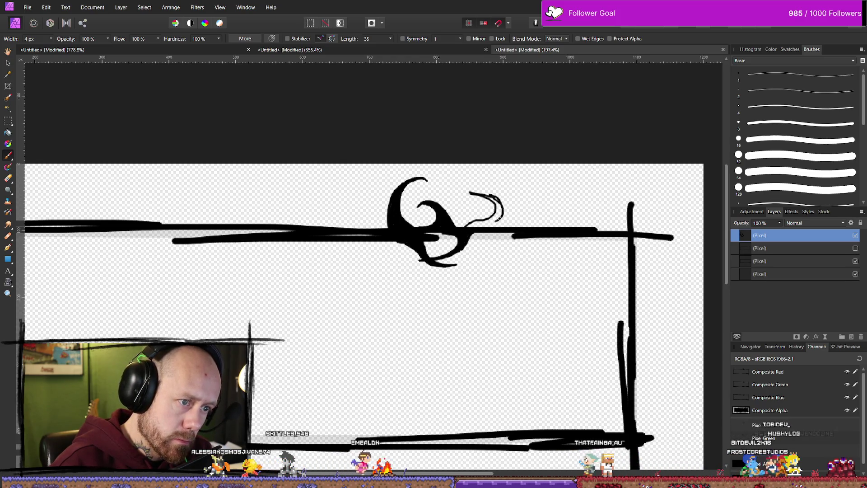
key(e)
mouse_move(490, 221)
mouse_down()
mouse_move(480, 226)
mouse_move(491, 216)
mouse_move(492, 194)
mouse_up()
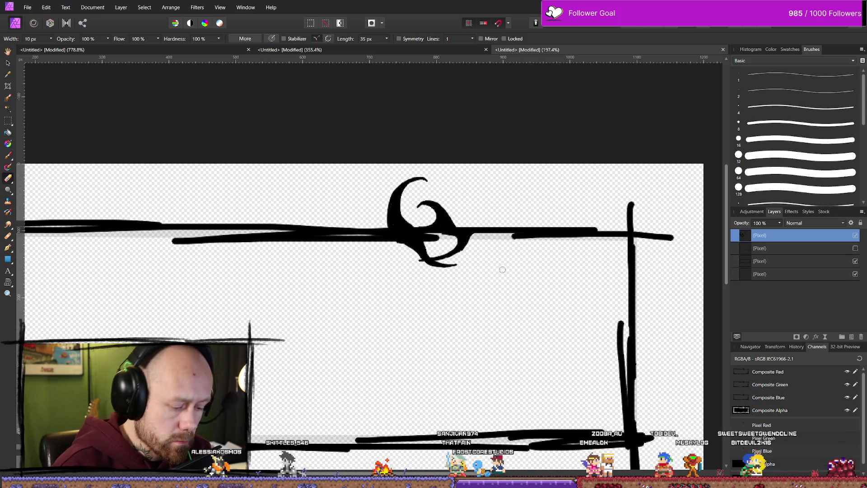
key(b)
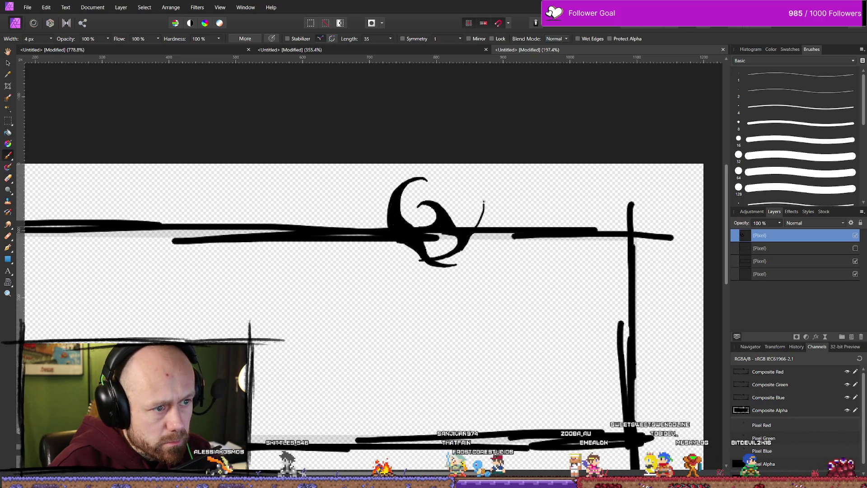
drag(473, 227, 477, 193)
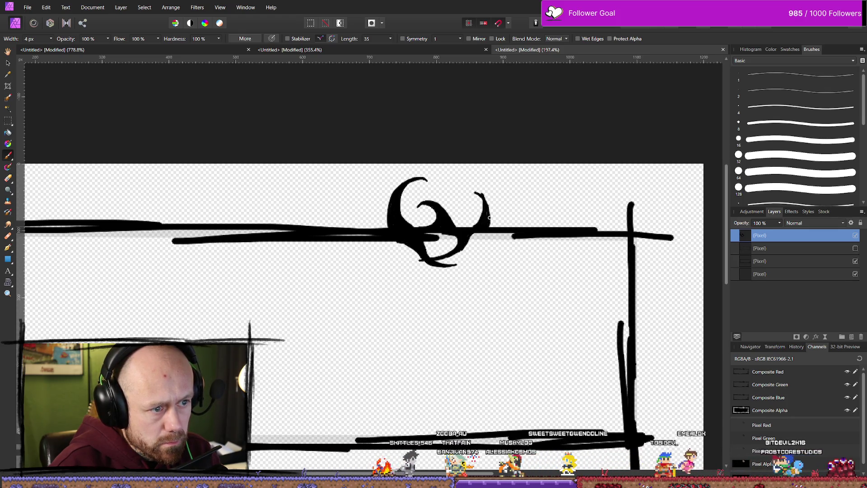
drag(486, 213, 489, 224)
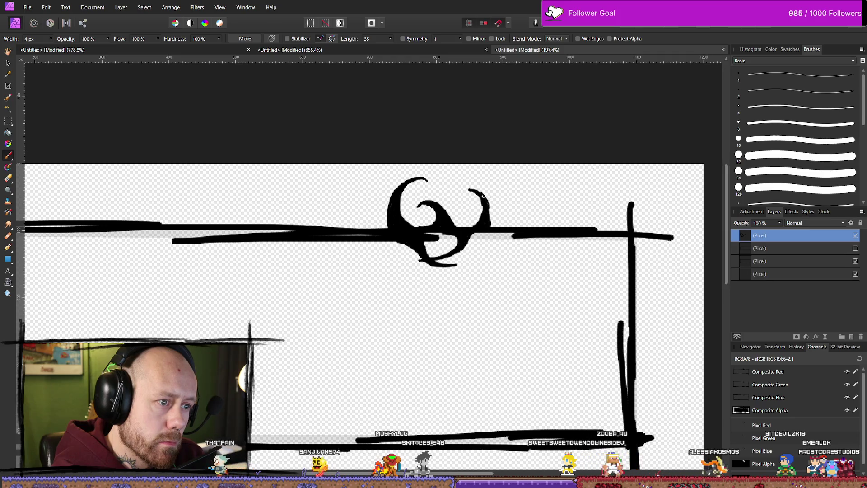
drag(484, 196, 490, 210)
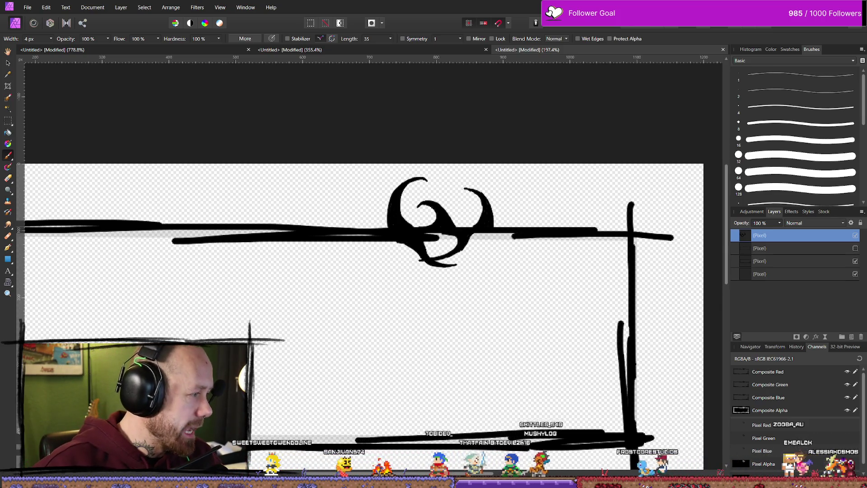
- Search Firefox in a new tab for 'affinity soft tip brush'
key(alt+Tab)
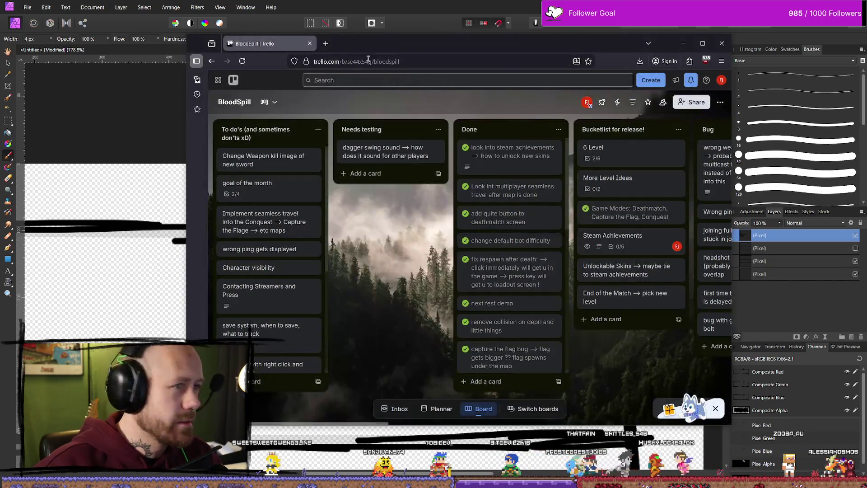
click(325, 43)
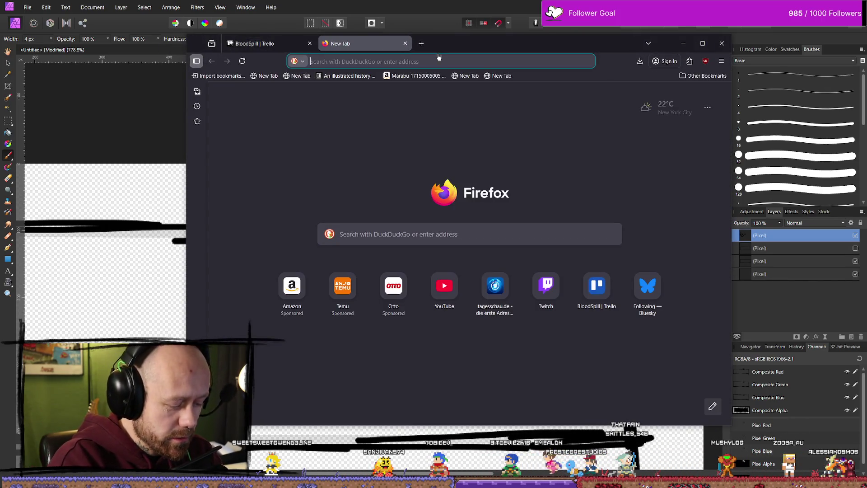
text(affinity)
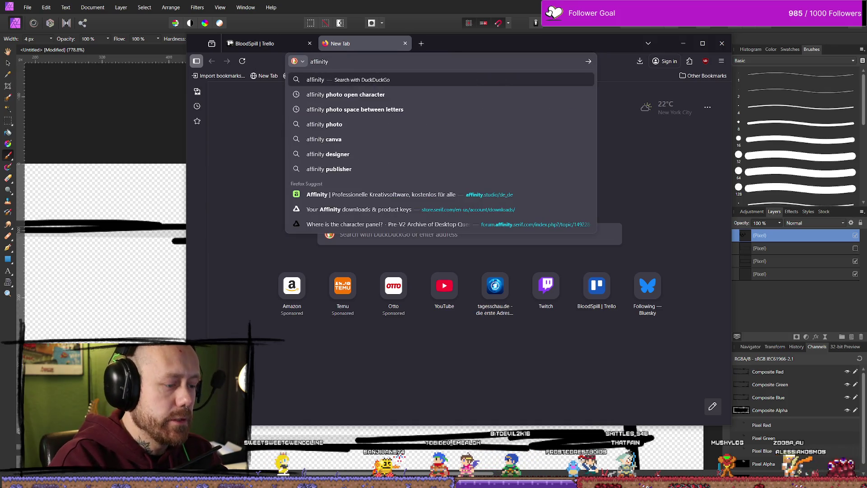
text( soft to)
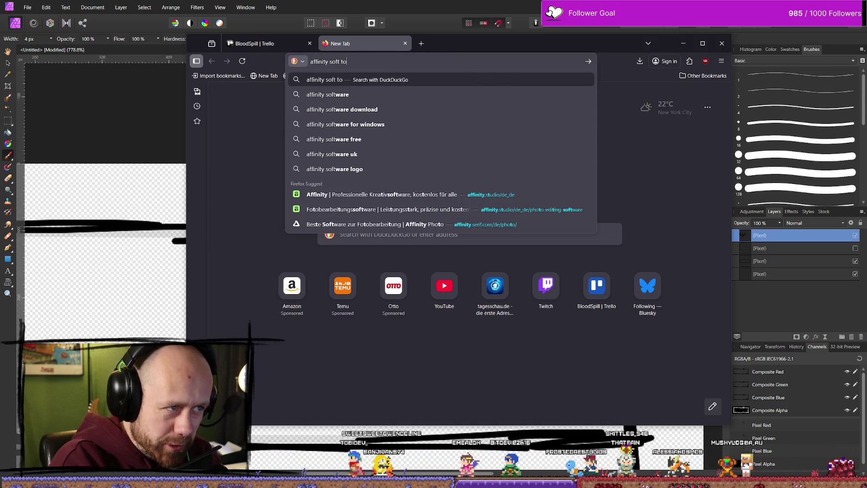
key(BackSpace)
text(ip)
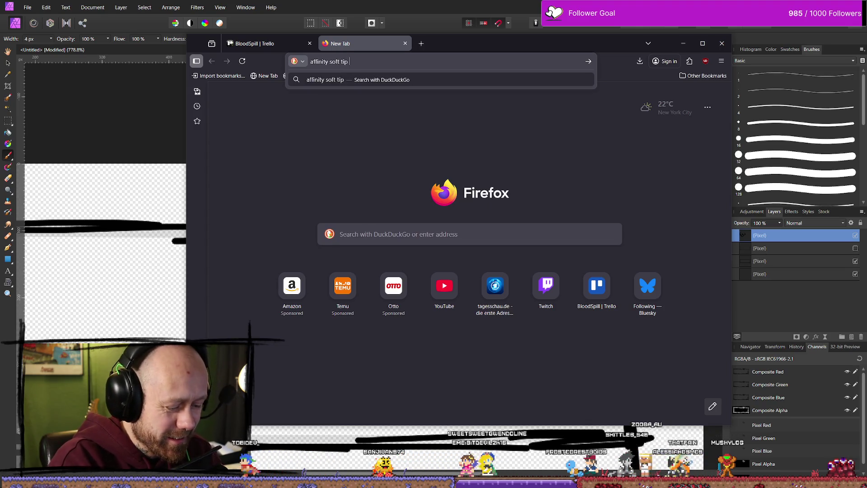
text( brush)
key(Return)
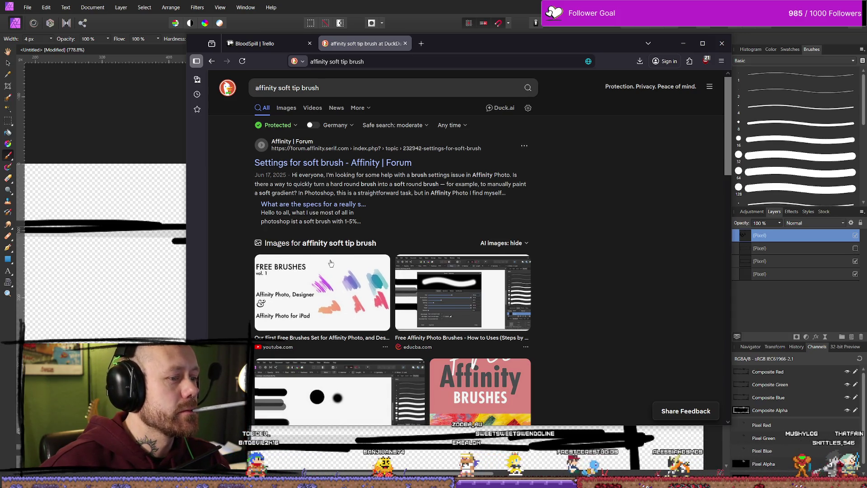
- Browse the image results, preview the tapered brush tip example, then minimize the browser
click(329, 291)
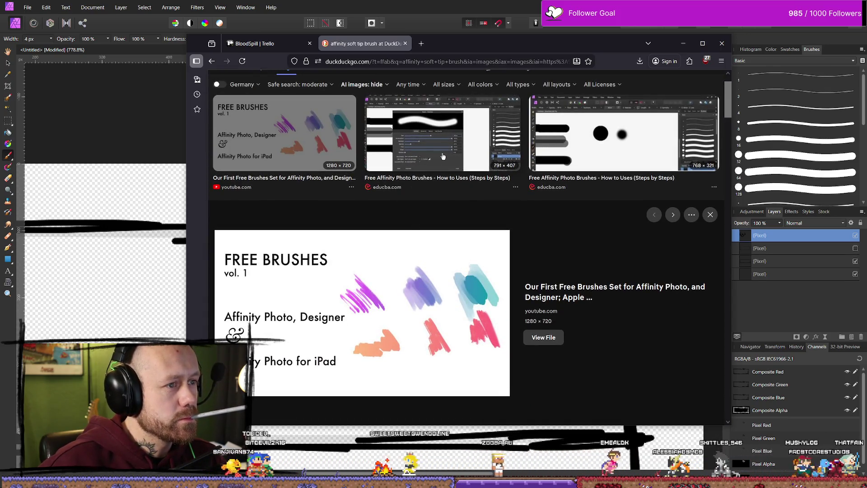
scroll(418, 247, down, 4)
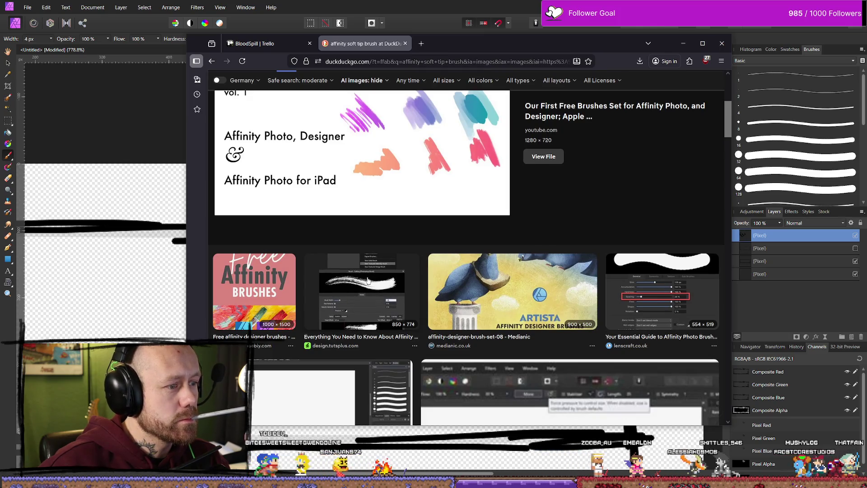
click(402, 267)
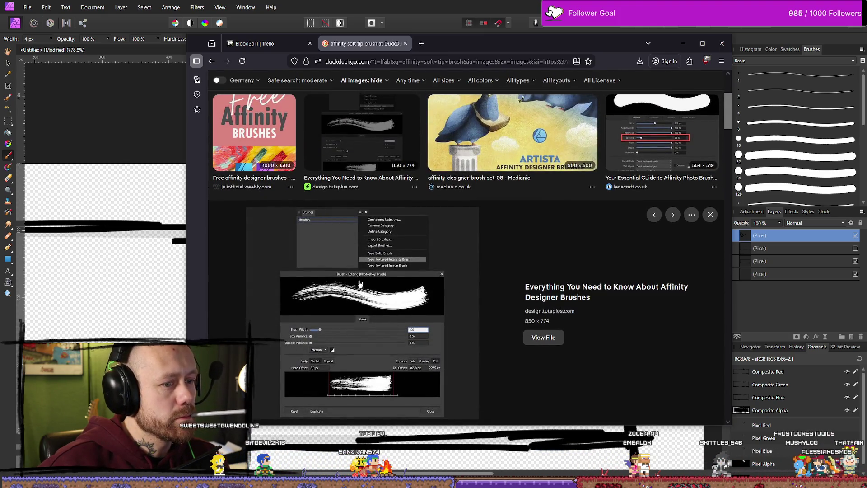
scroll(361, 283, down, 10)
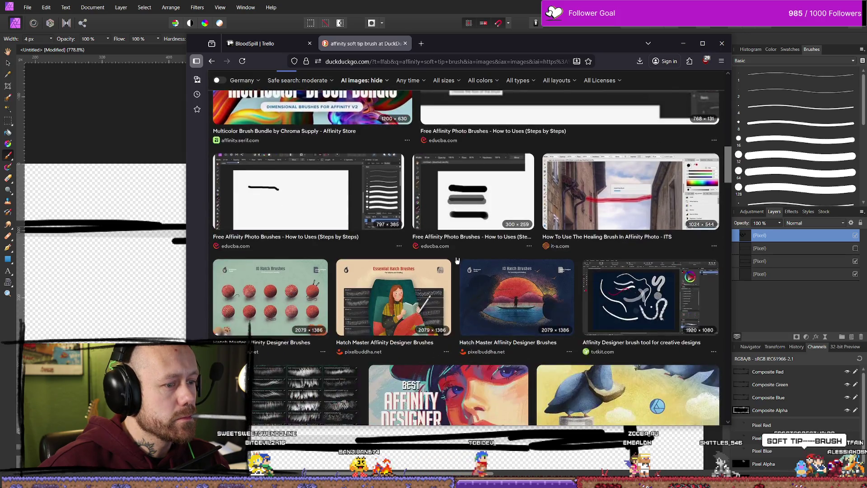
scroll(457, 261, down, 6)
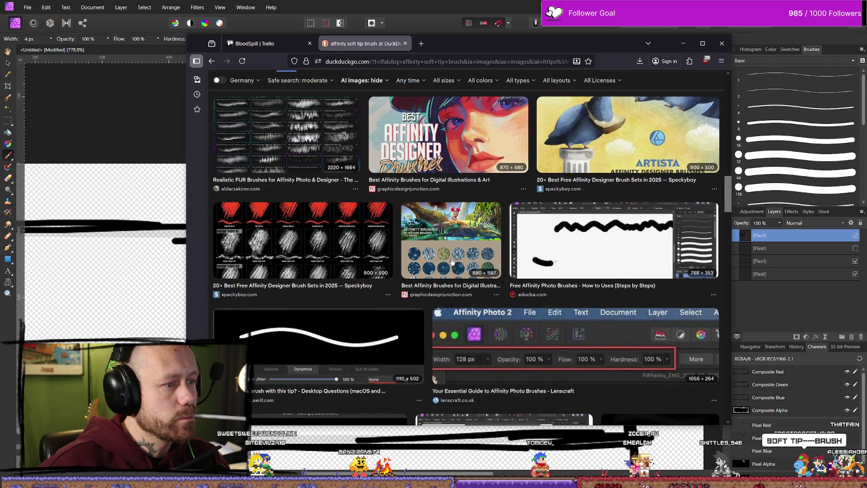
scroll(451, 261, down, 3)
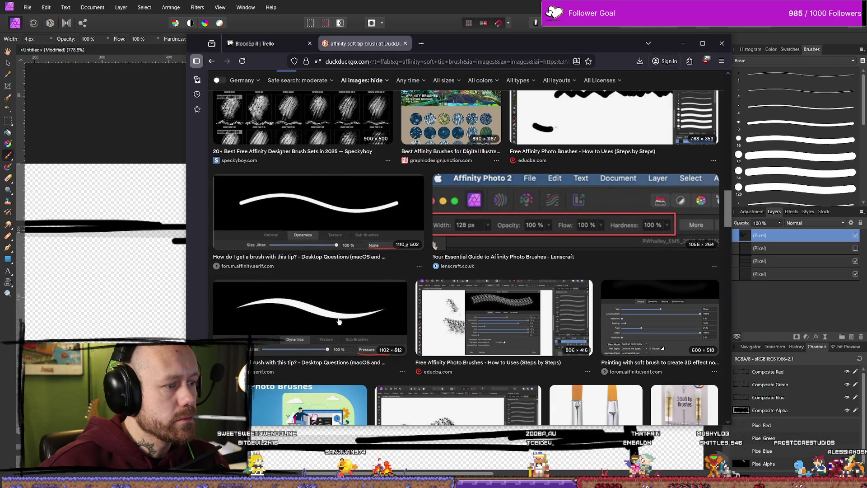
click(331, 322)
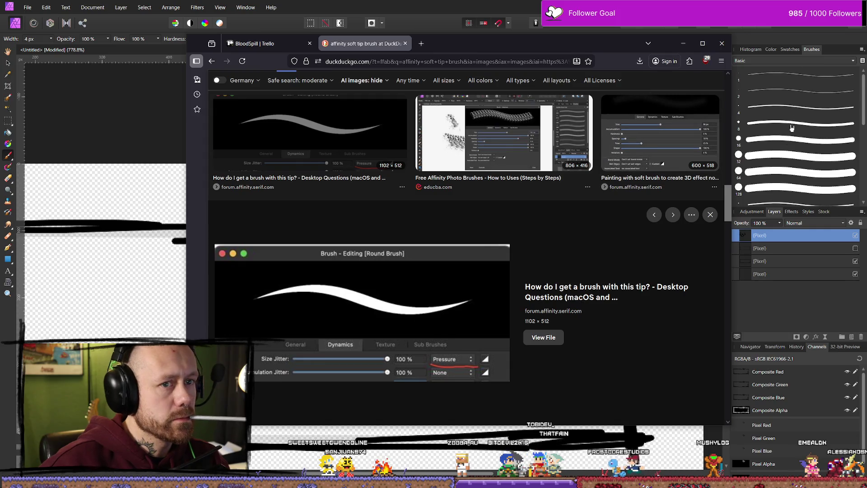
click(683, 43)
- Browse the Dry Media and Engraving brush categories, then pick a textured brush from Gouaches
scroll(815, 138, down, 4)
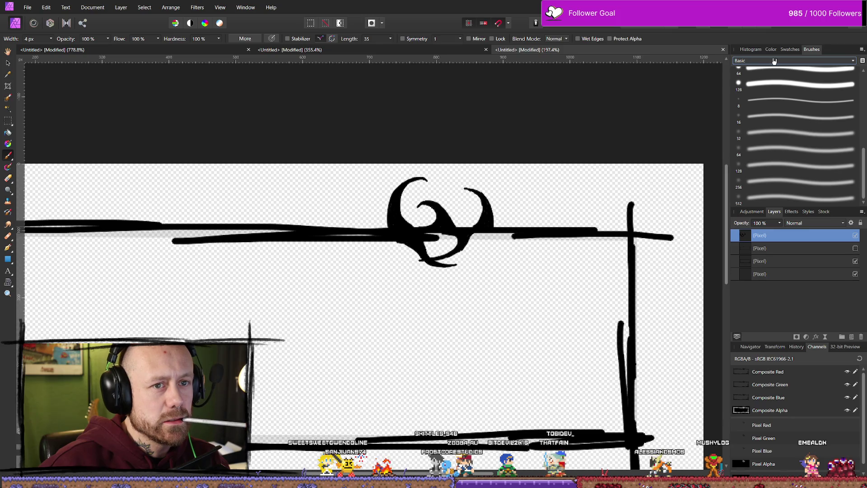
click(773, 61)
click(774, 69)
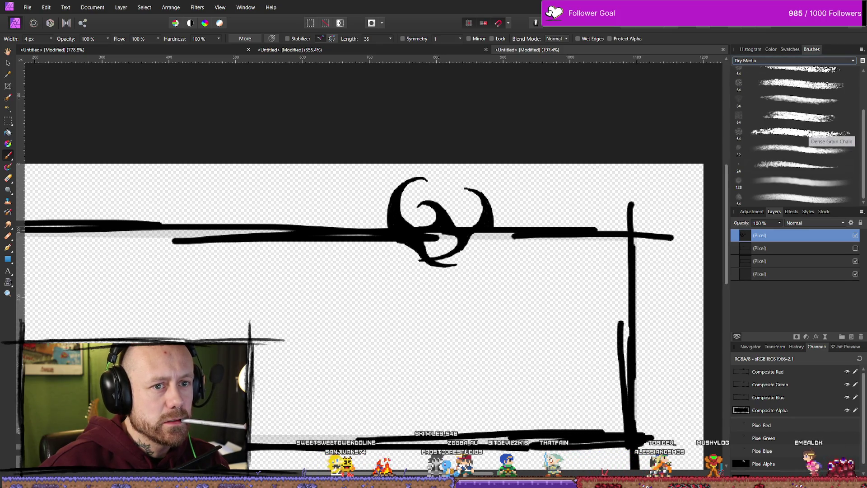
click(768, 61)
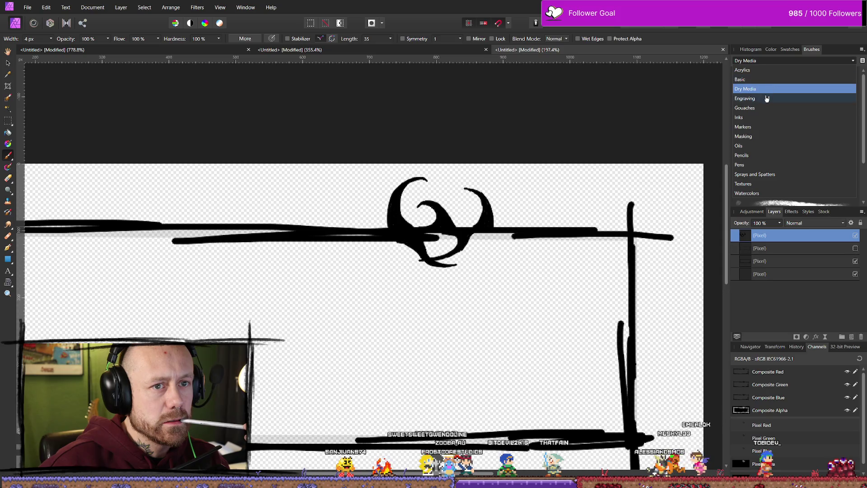
click(766, 98)
scroll(777, 73, down, 3)
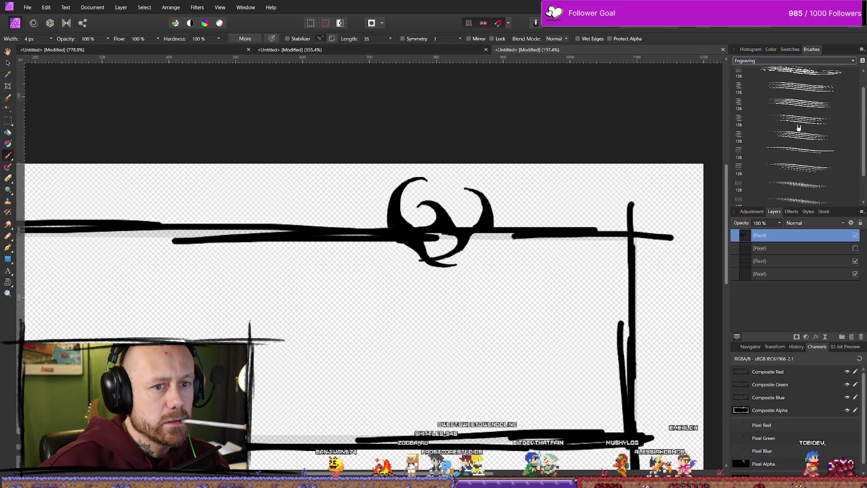
click(776, 64)
click(775, 99)
key(Down)
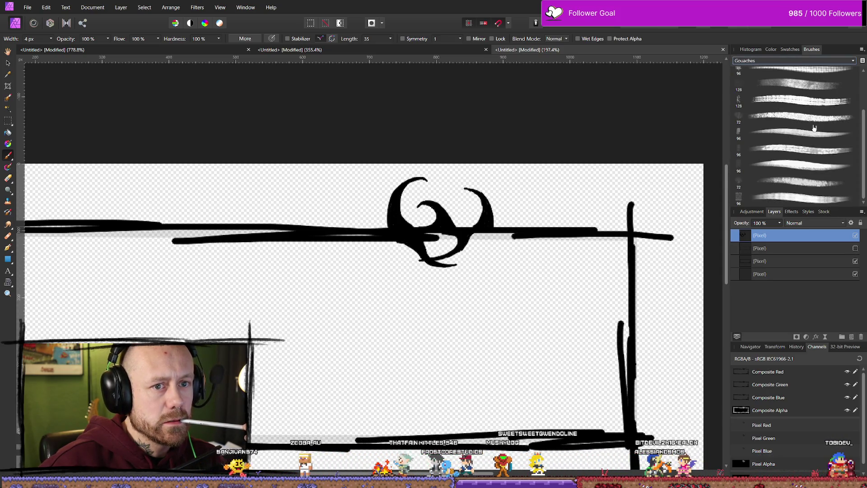
click(799, 137)
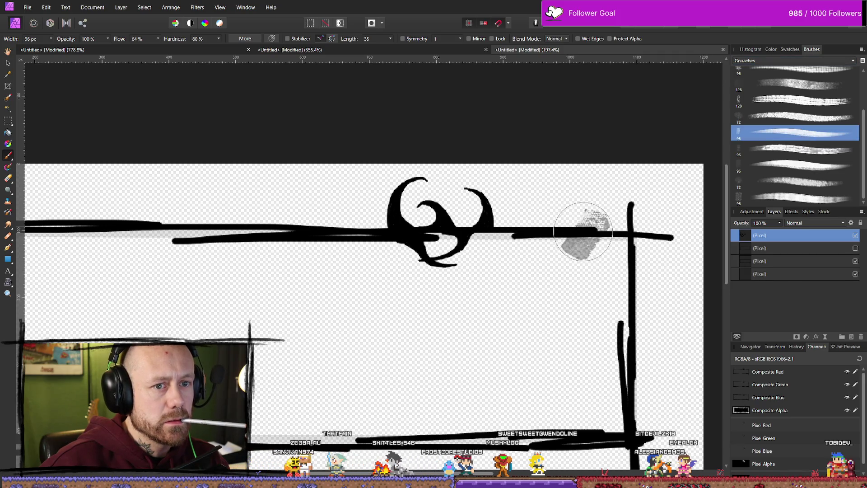
- Set the gouache brush width to 13 px
click(51, 38)
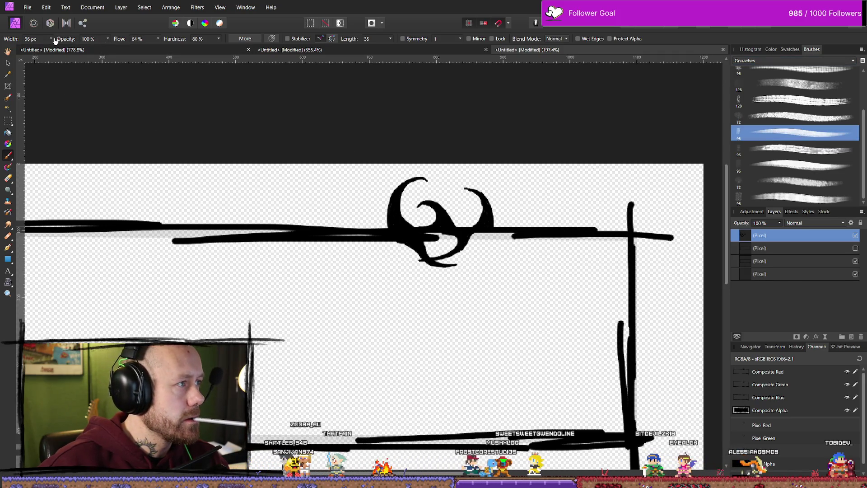
drag(35, 47, 26, 47)
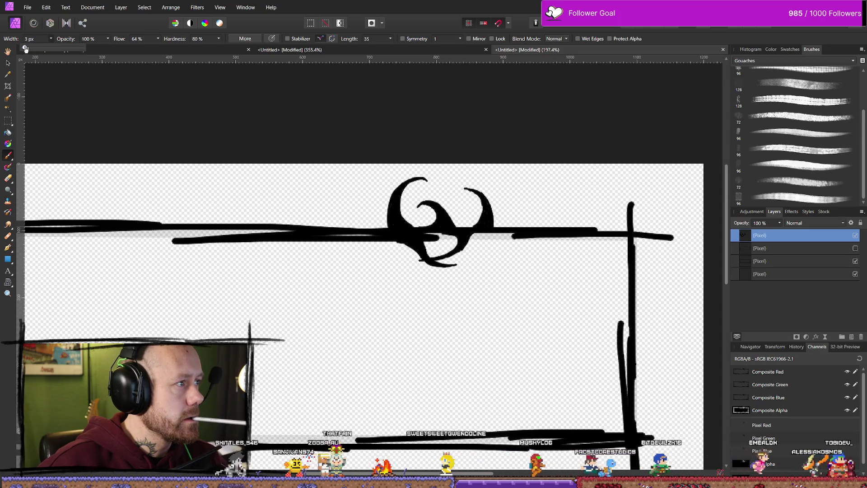
click(51, 39)
drag(53, 49, 58, 48)
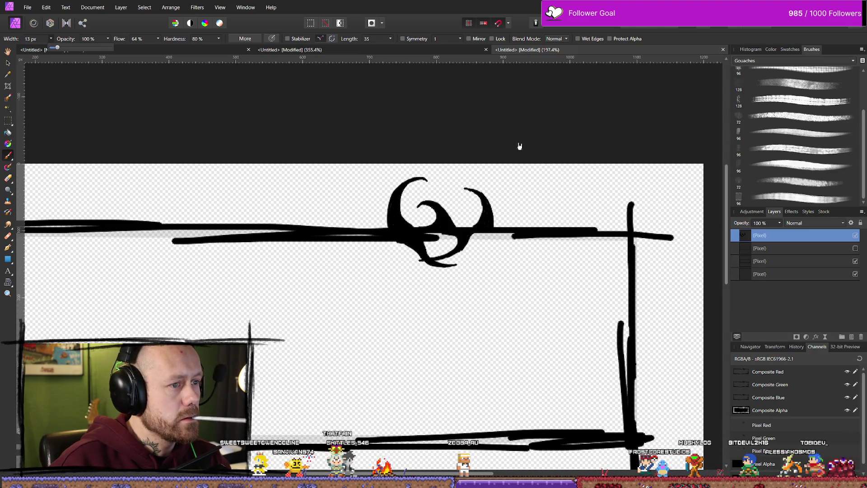
- Paint thick and thin curved black strokes to the right of the top emblem
drag(534, 246, 589, 204)
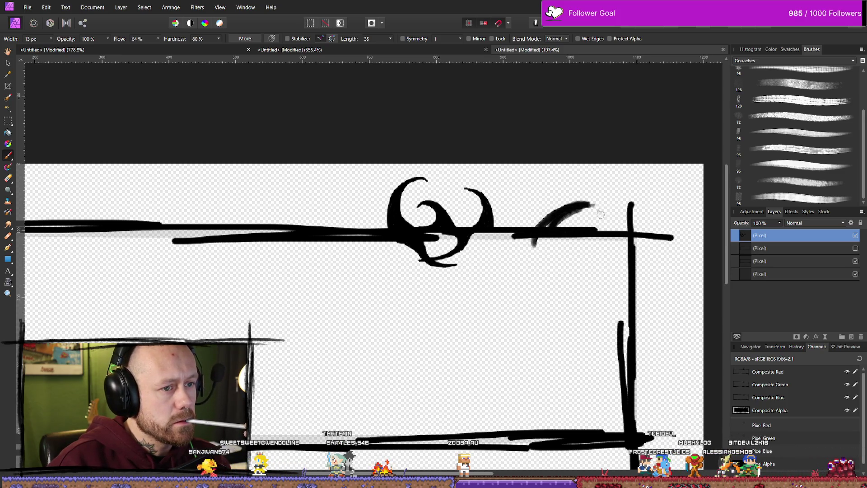
mouse_move(605, 211)
mouse_down()
mouse_move(532, 236)
mouse_move(570, 204)
mouse_up()
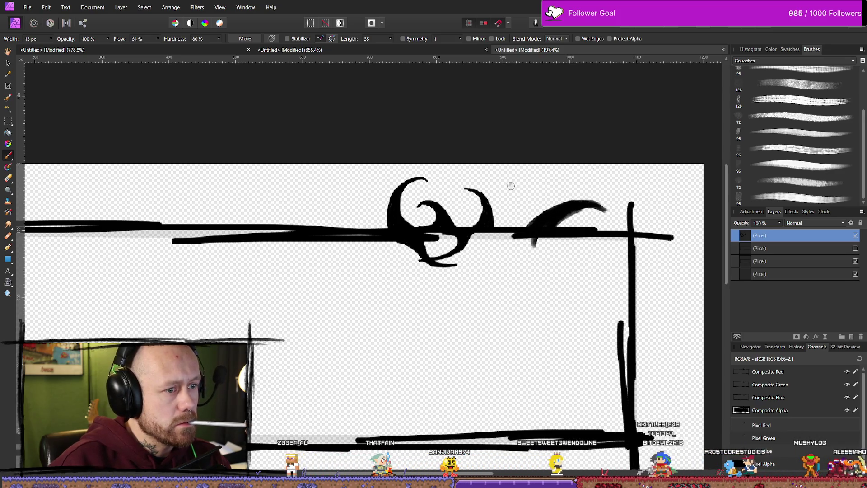
drag(508, 185, 525, 226)
drag(508, 189, 525, 225)
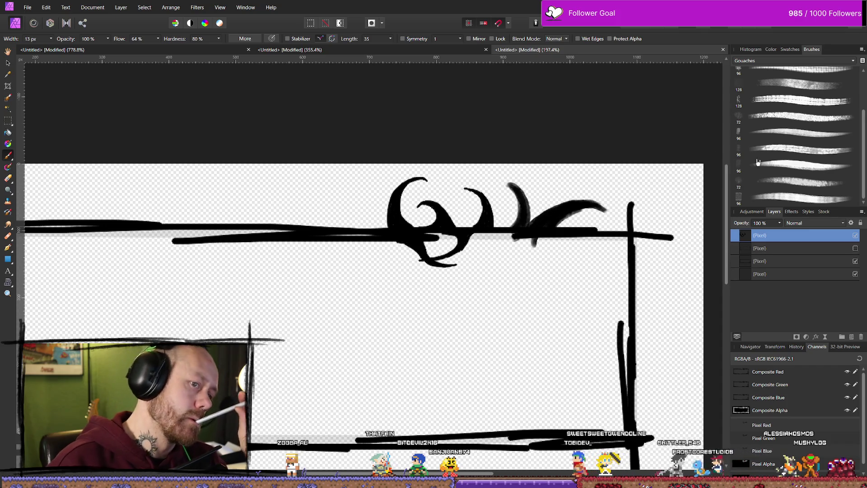
- Try a soft low-flow gouache brush with and without wet edges, undoing the grey blobs
click(854, 168)
mouse_move(350, 244)
mouse_down()
mouse_move(320, 242)
mouse_move(299, 194)
mouse_move(287, 249)
mouse_move(290, 194)
mouse_move(325, 255)
mouse_up()
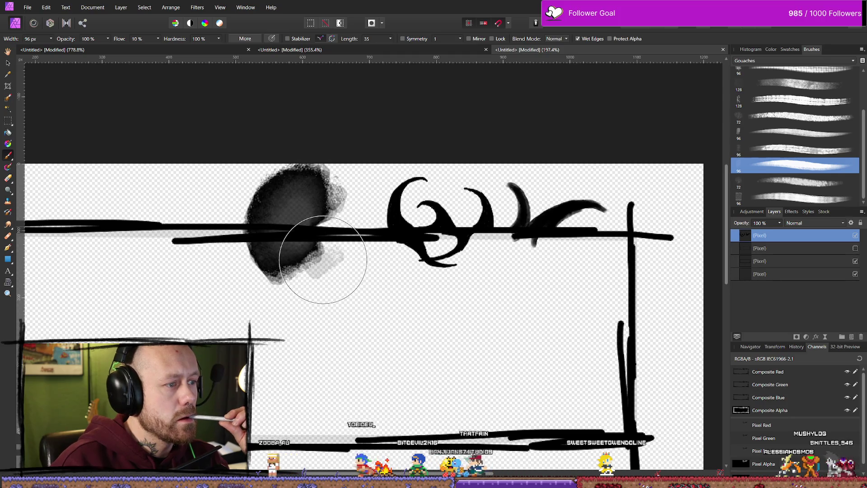
drag(422, 197, 441, 184)
key(ctrl+z)
key(ctrl+z)
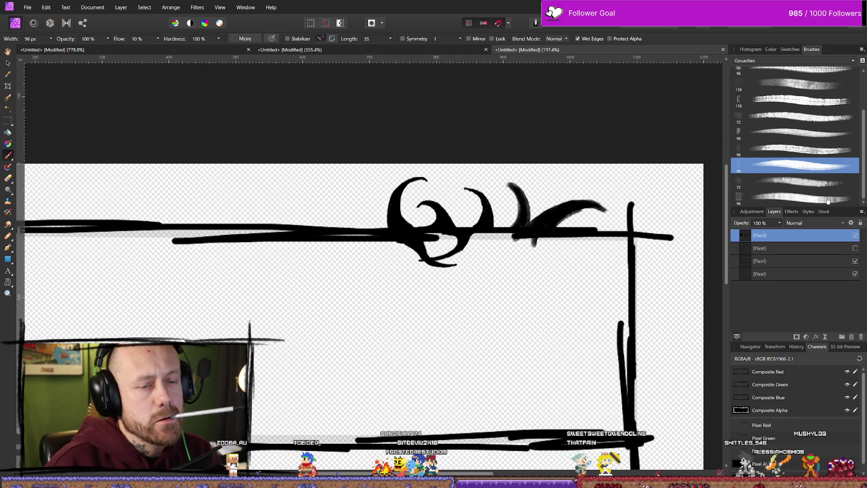
click(578, 38)
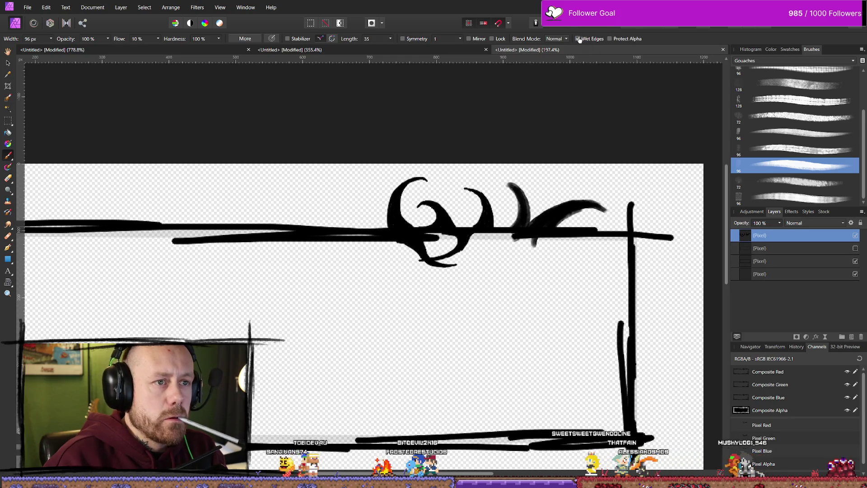
mouse_move(285, 199)
mouse_down()
mouse_move(290, 260)
mouse_move(287, 251)
mouse_move(280, 212)
mouse_move(310, 265)
mouse_move(311, 289)
mouse_up()
key(ctrl+z)
key(ctrl+z)
key(ctrl+z)
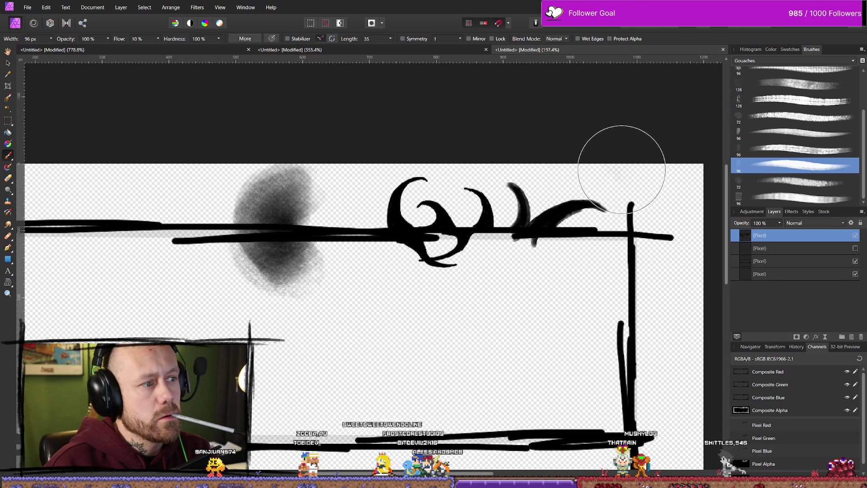
- Switch the brush category to Inks
click(791, 60)
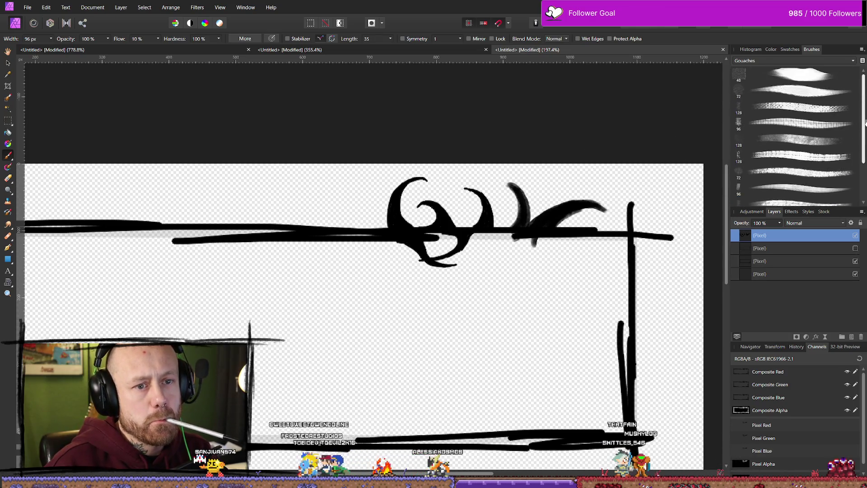
key(Escape)
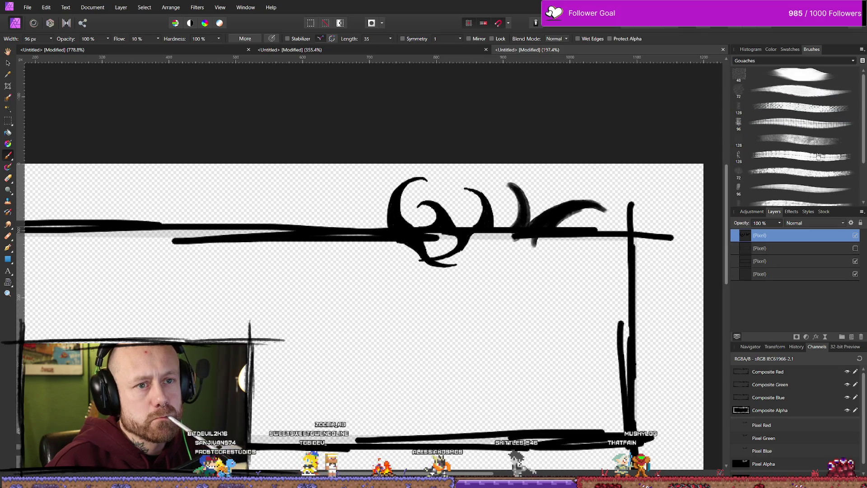
key(Down)
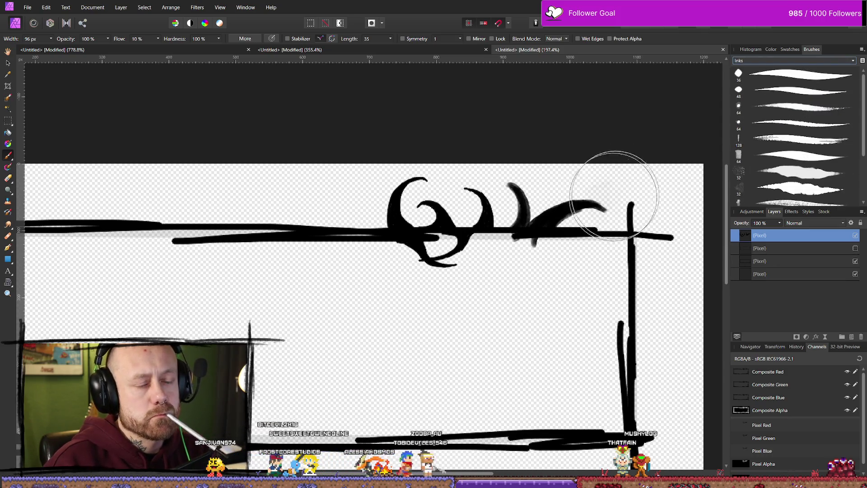
- Paint a thick curved ink shape and a thin stroke with the 48 px ink brush
click(803, 90)
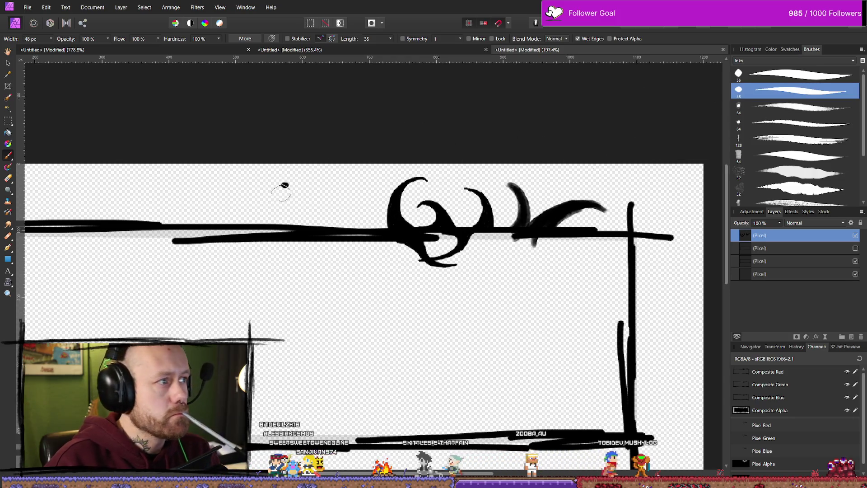
drag(287, 195, 314, 243)
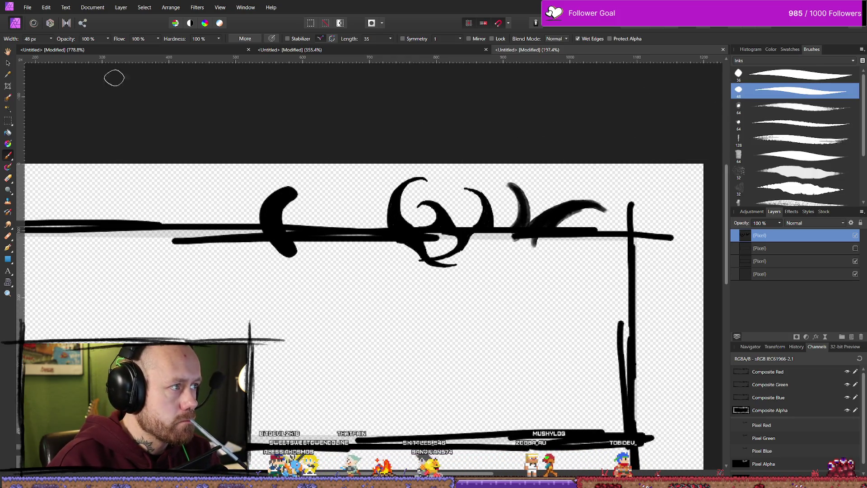
click(51, 41)
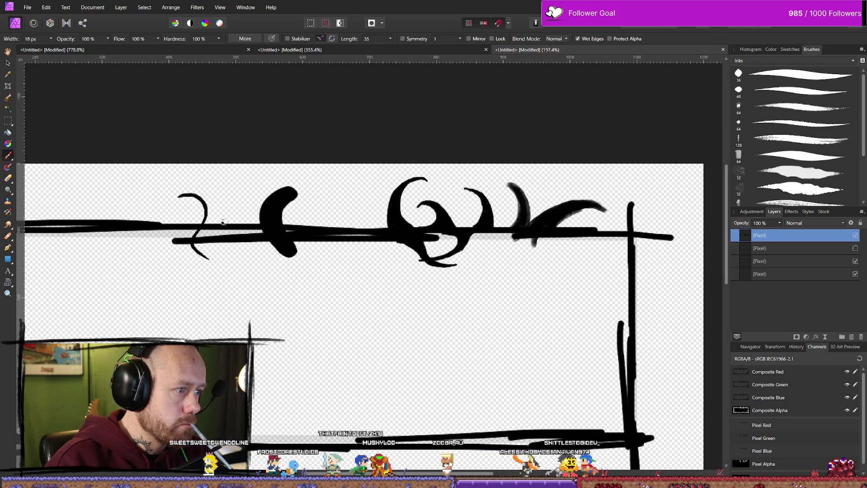
drag(235, 206, 235, 256)
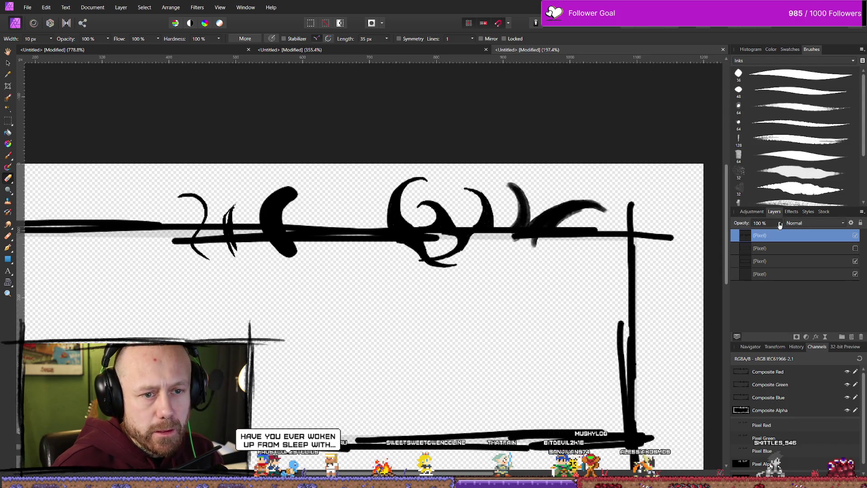
- Erase every shape along the top line with a 30 px eraser, including the central emblem
click(51, 38)
click(67, 51)
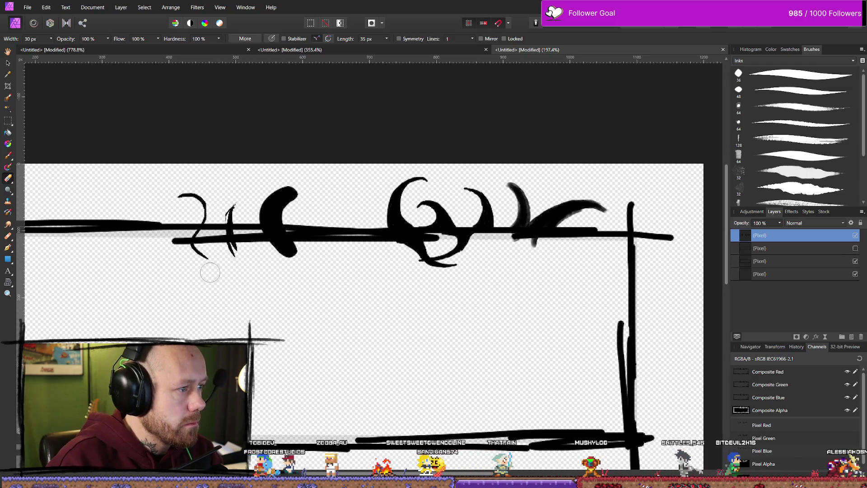
drag(209, 271, 188, 248)
drag(271, 277, 291, 225)
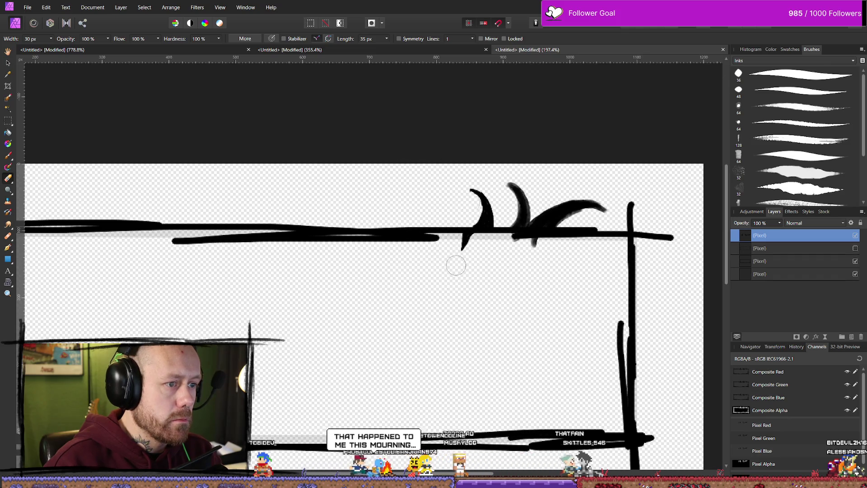
mouse_move(521, 204)
mouse_down()
mouse_move(541, 217)
mouse_move(601, 205)
mouse_up()
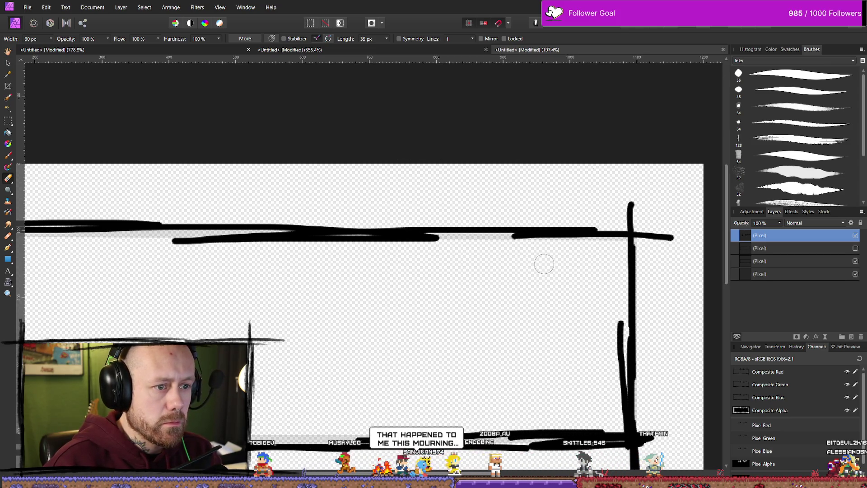
- Paint a thick curved arc with an upward flick near the top-right corner
key(b)
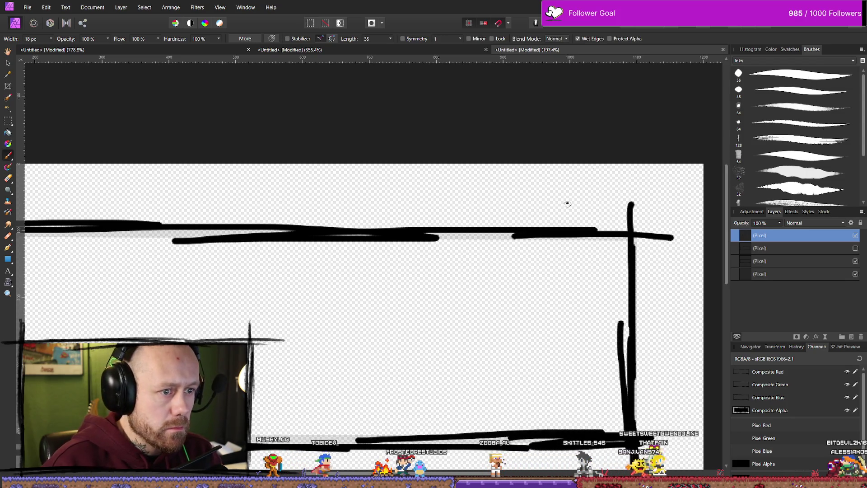
click(553, 262)
mouse_move(591, 196)
mouse_down()
mouse_move(540, 253)
mouse_move(565, 286)
mouse_up()
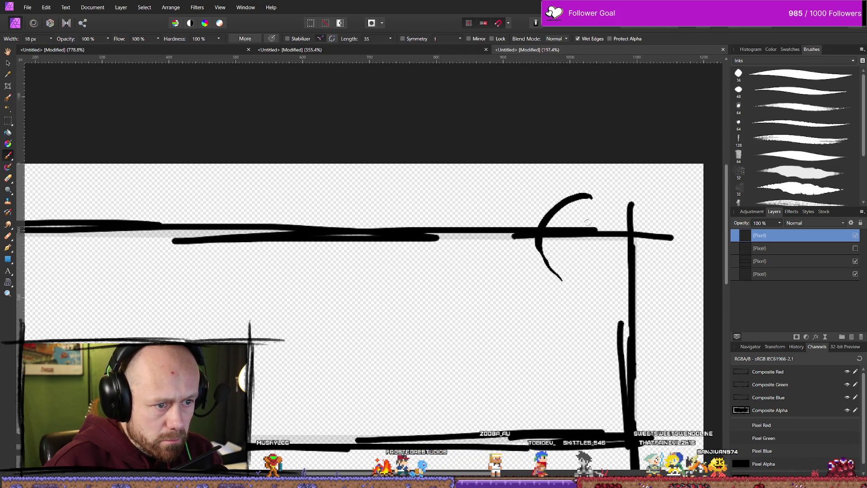
drag(599, 200, 613, 180)
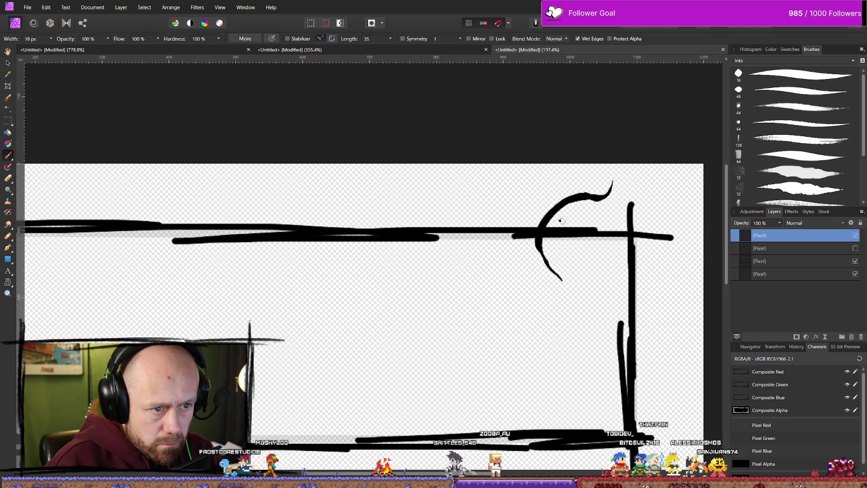
mouse_move(557, 226)
mouse_down()
mouse_move(605, 193)
mouse_move(548, 226)
mouse_move(559, 266)
mouse_up()
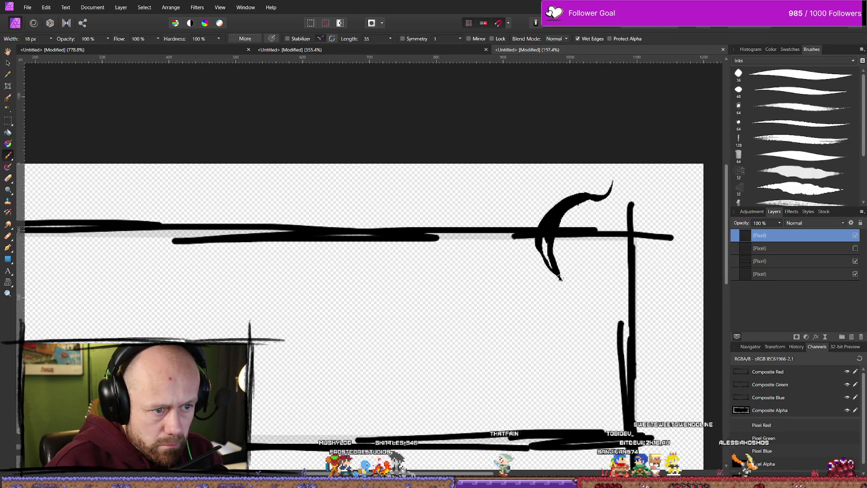
drag(556, 297, 547, 234)
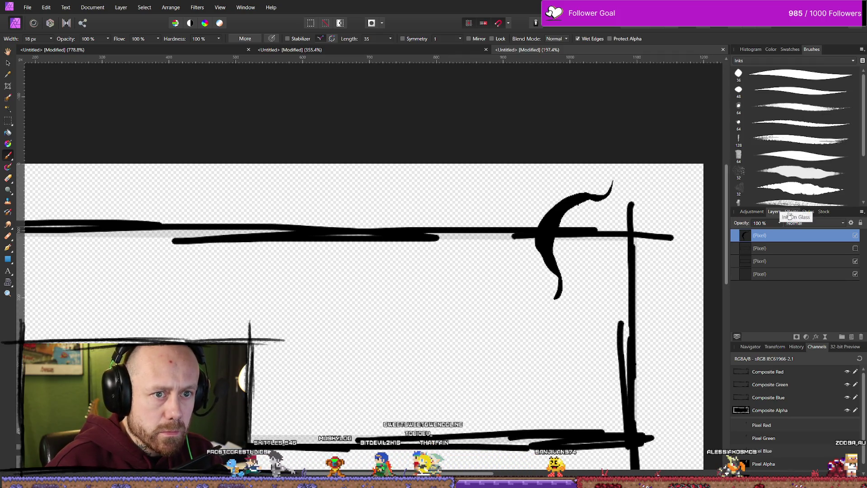
- Draw a curved leaf stroke above the top border with the ink brush at 28 px
click(810, 92)
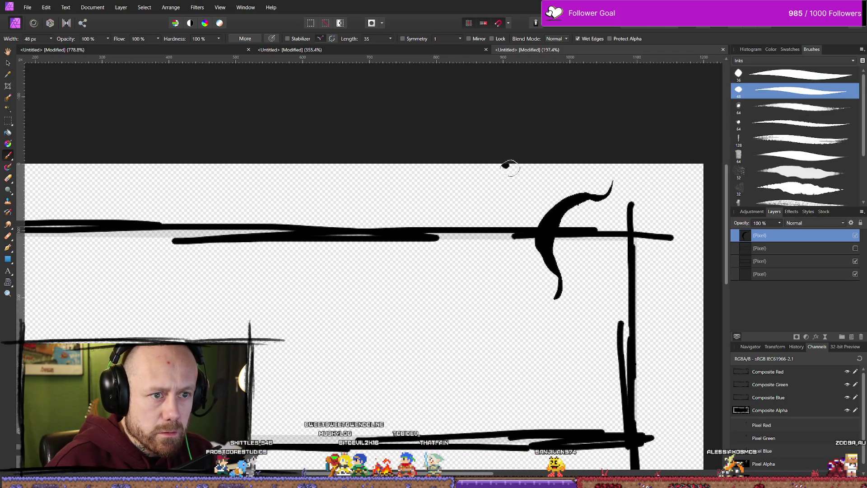
click(51, 39)
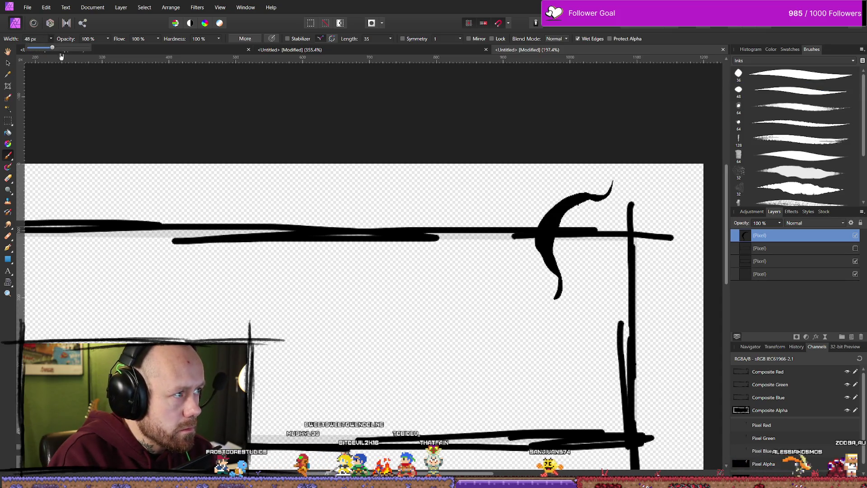
drag(44, 48, 43, 49)
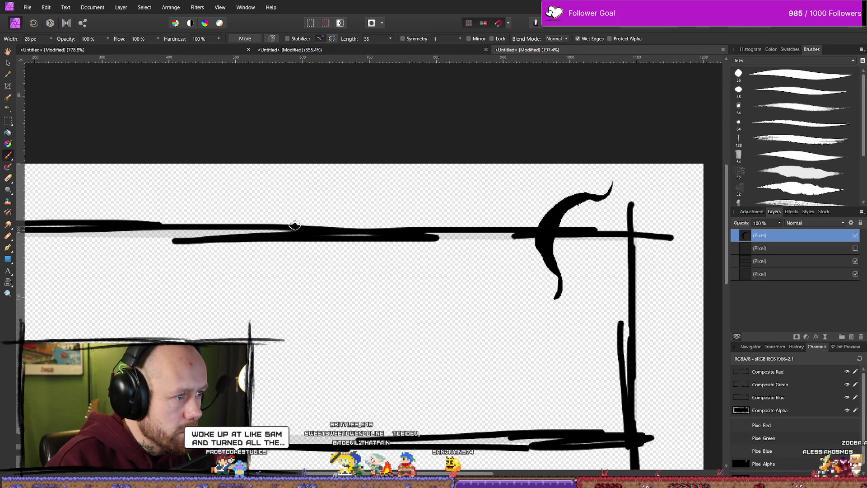
mouse_move(312, 225)
mouse_down()
mouse_move(357, 190)
mouse_move(316, 221)
mouse_up()
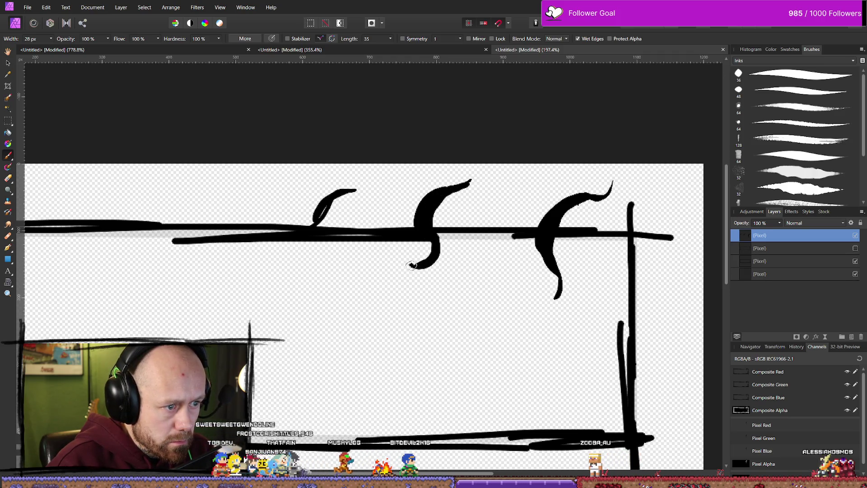
- With the 64 px ink preset narrowed to 11 px, draw a hooked leaf above the top-left border
click(798, 93)
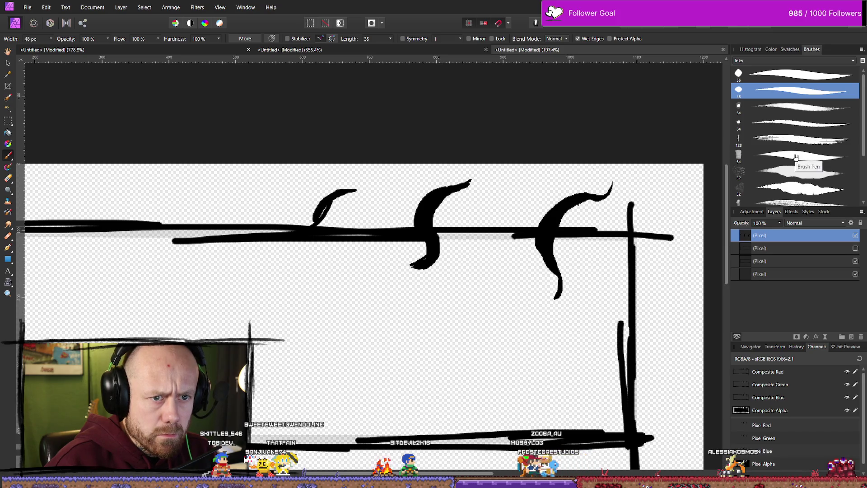
drag(862, 145, 864, 205)
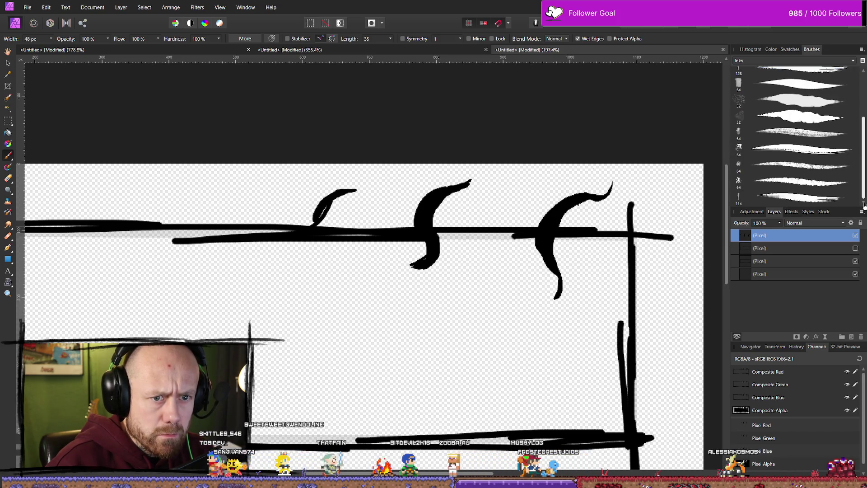
click(821, 154)
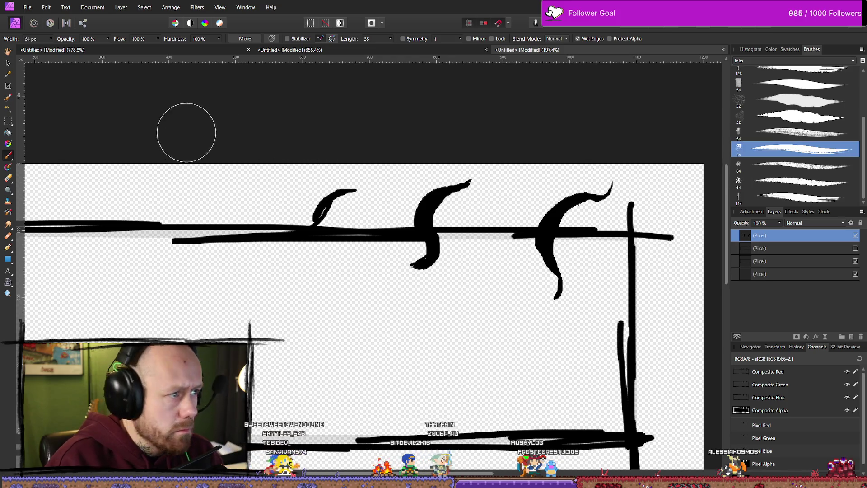
click(51, 38)
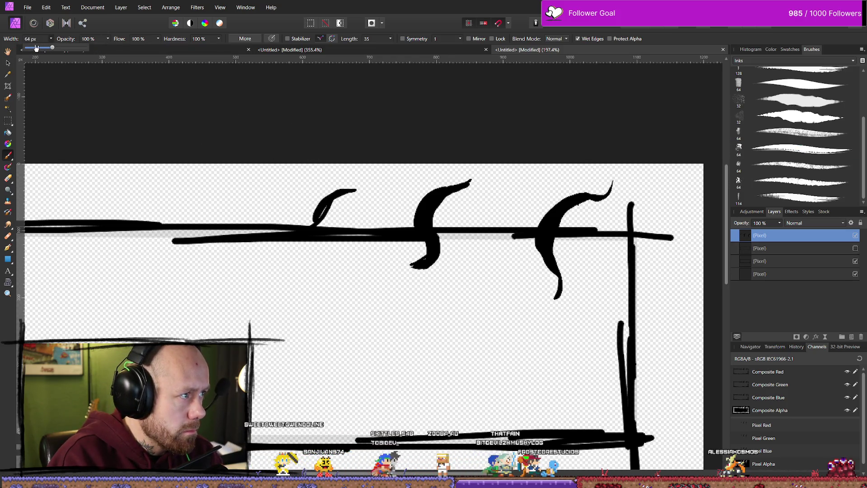
drag(33, 50, 31, 51)
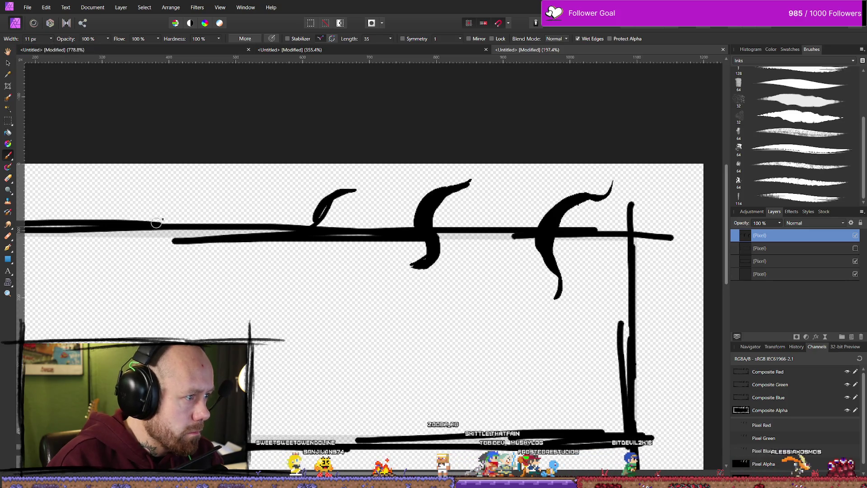
drag(152, 221, 197, 208)
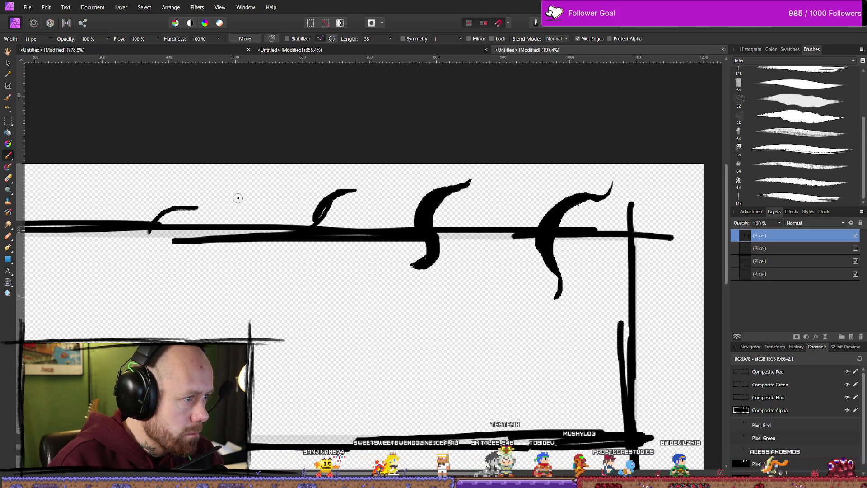
mouse_move(235, 187)
mouse_down()
mouse_move(230, 247)
mouse_move(246, 267)
mouse_up()
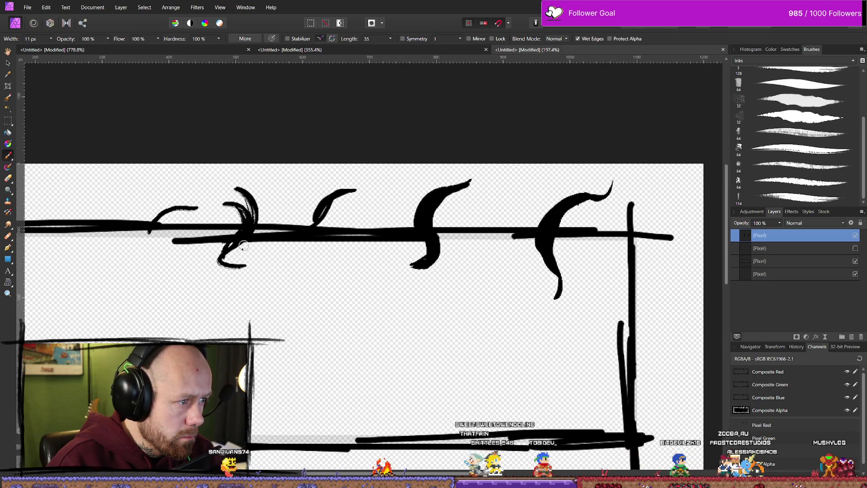
drag(221, 265, 266, 273)
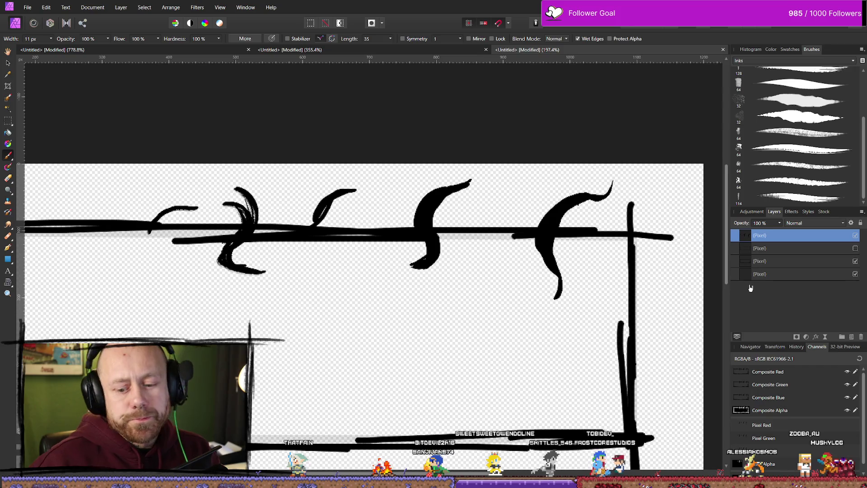
- Erase the leaf strokes along the top border and near the top-right corner
scroll(523, 276, down, 5)
scroll(554, 247, up, 3)
scroll(554, 247, right, 2)
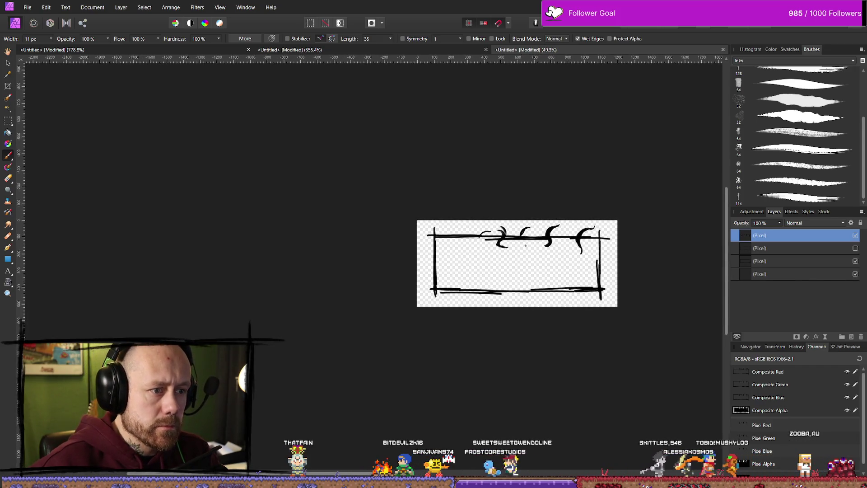
scroll(554, 247, up, 1)
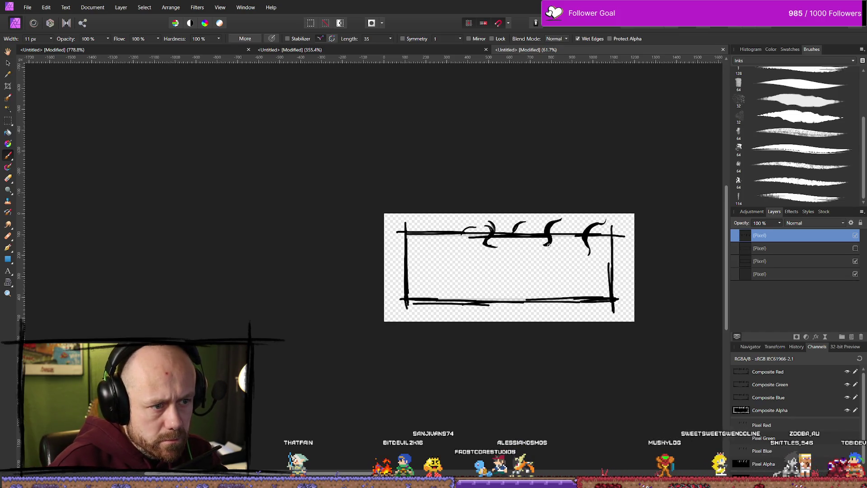
key(e)
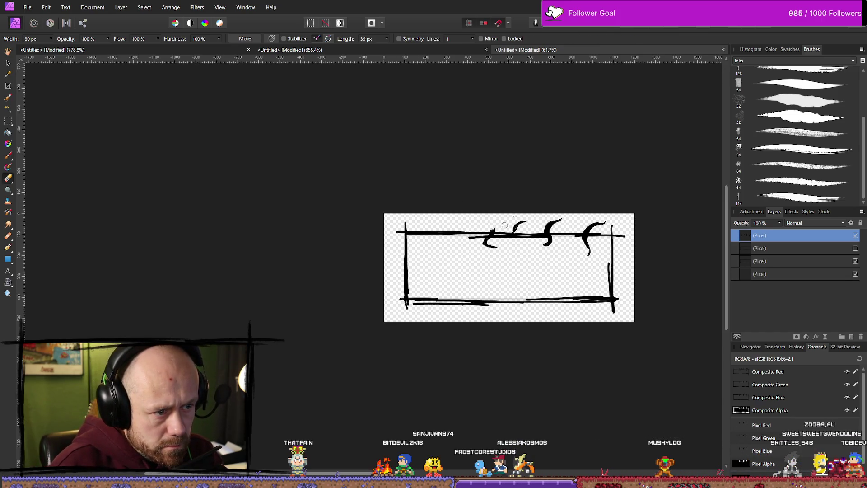
drag(515, 230, 509, 241)
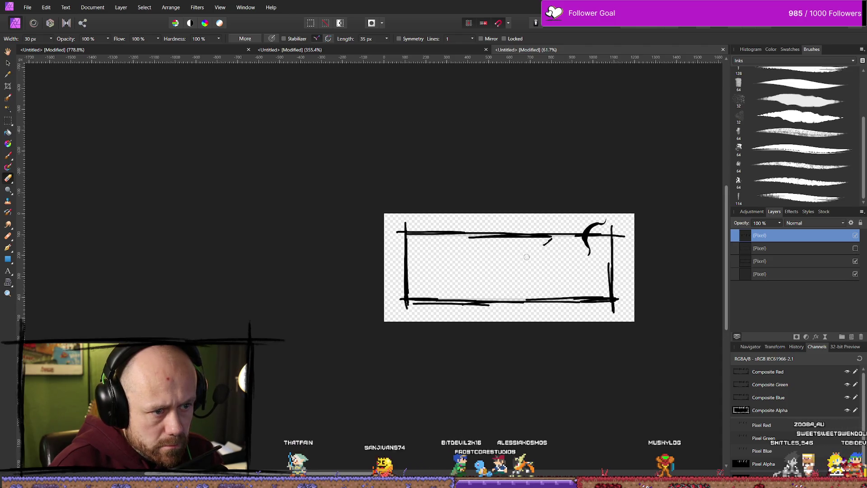
drag(602, 222, 587, 251)
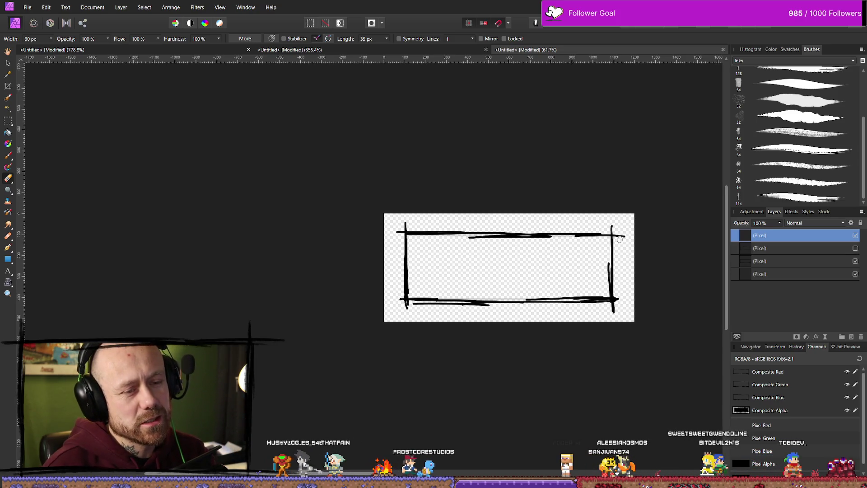
scroll(616, 257, up, 2)
scroll(617, 257, up, 5)
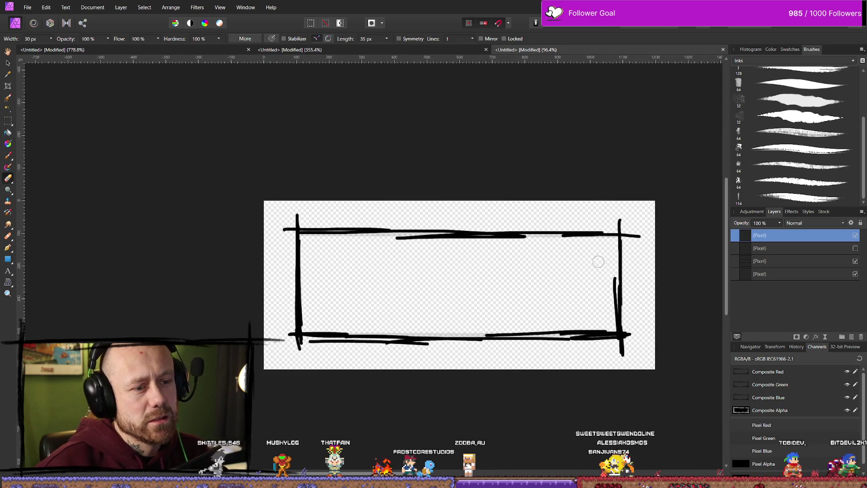
scroll(590, 258, down, 2)
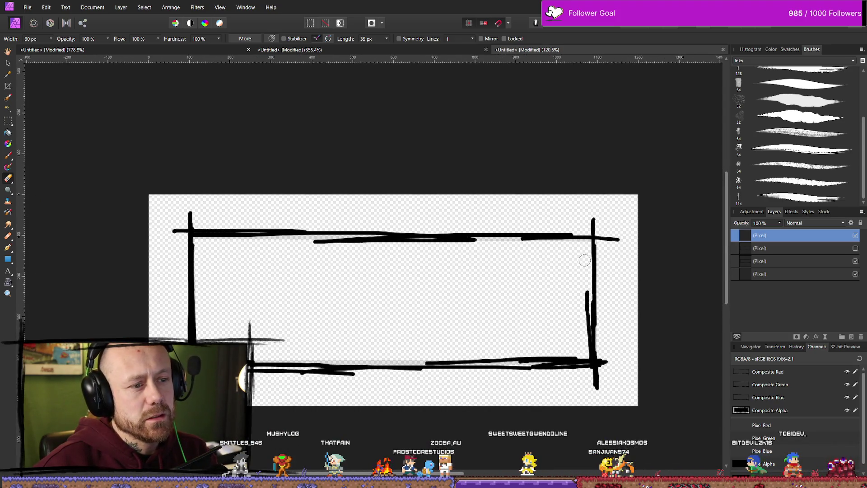
- Draw a curled hook above the top-right of the frame and extend it into a leaf
key(b)
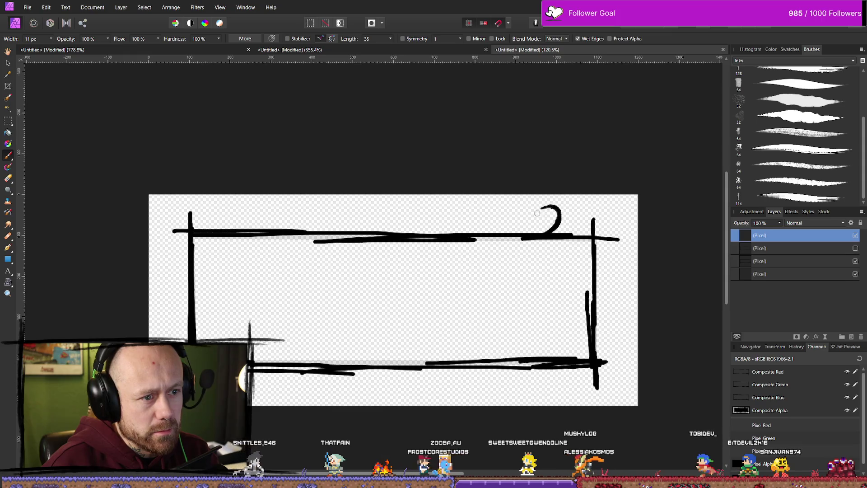
drag(548, 206, 536, 216)
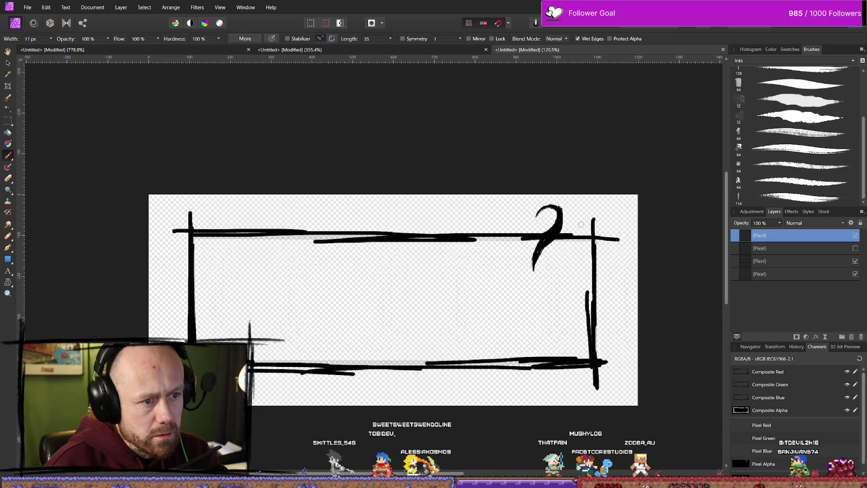
scroll(644, 301, down, 5)
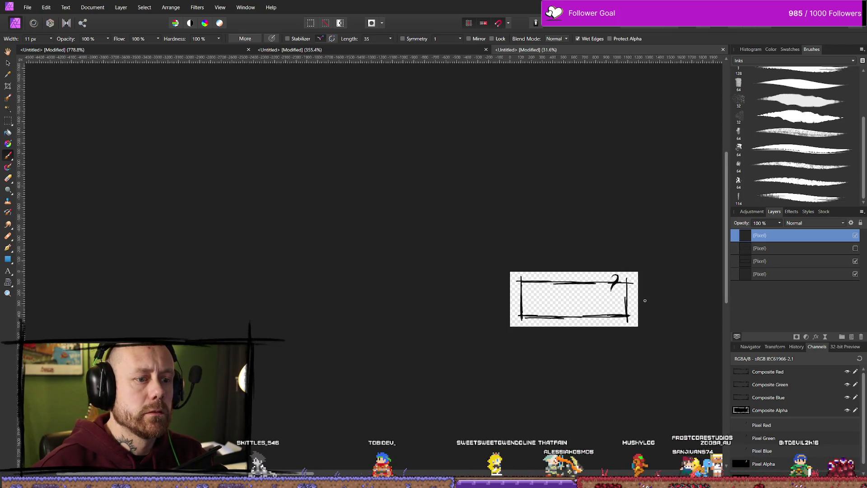
scroll(634, 299, up, 3)
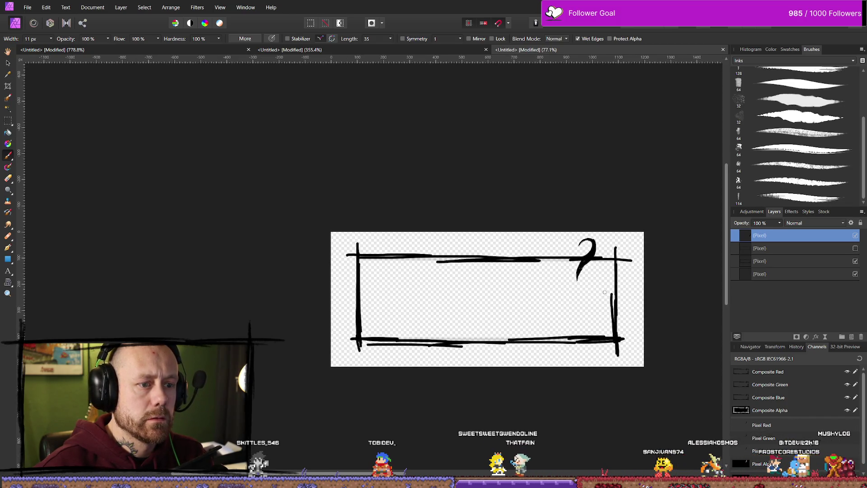
scroll(609, 292, up, 2)
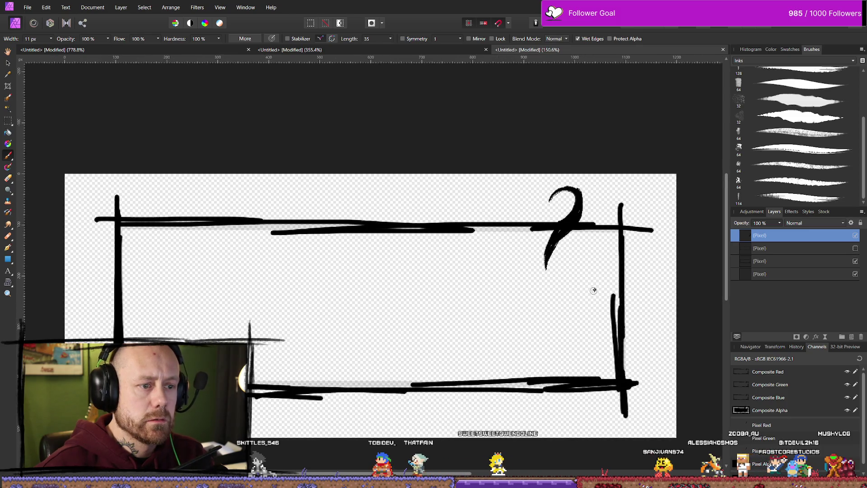
drag(553, 245, 554, 276)
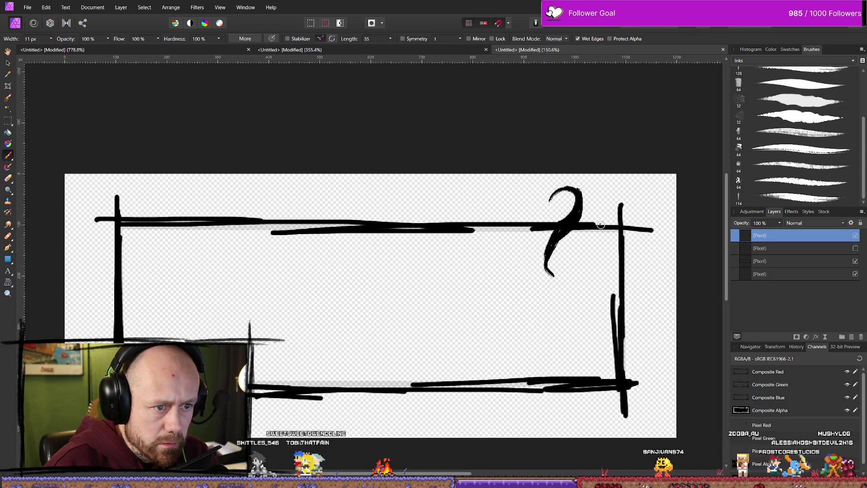
- Add a curled stroke at the top-right corner and two leaf strokes along the right border
drag(641, 187, 600, 223)
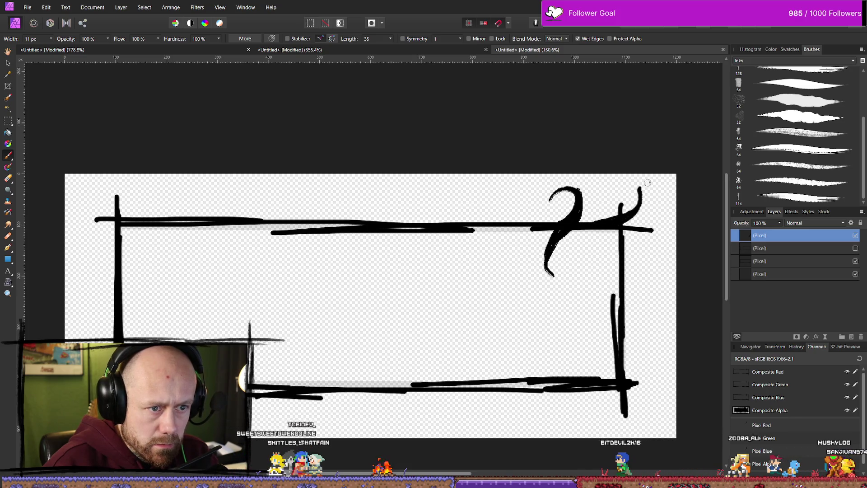
drag(634, 185, 640, 191)
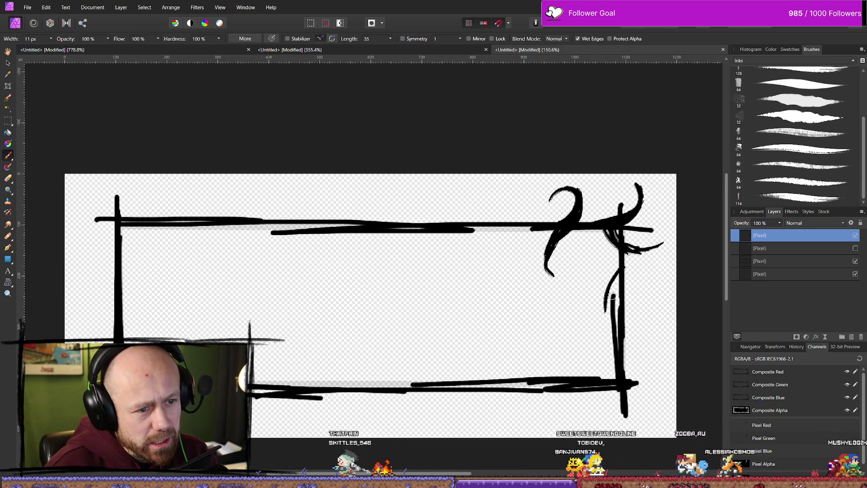
drag(601, 325, 628, 263)
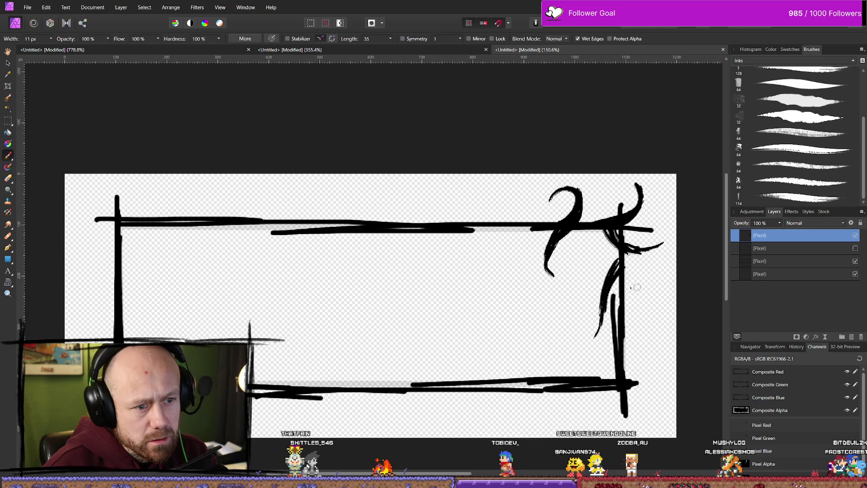
drag(647, 268, 609, 319)
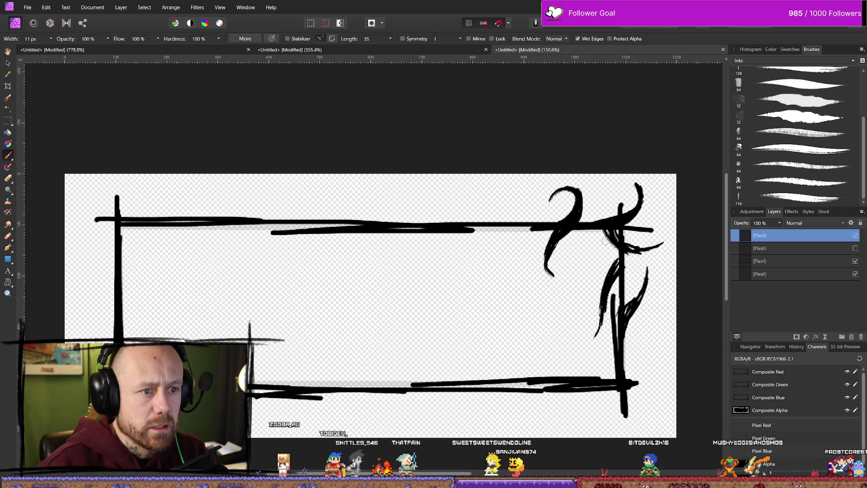
- Erase the curly top-right stroke and redraw ink leaves across the corner, undoing one misplaced curve
key(e)
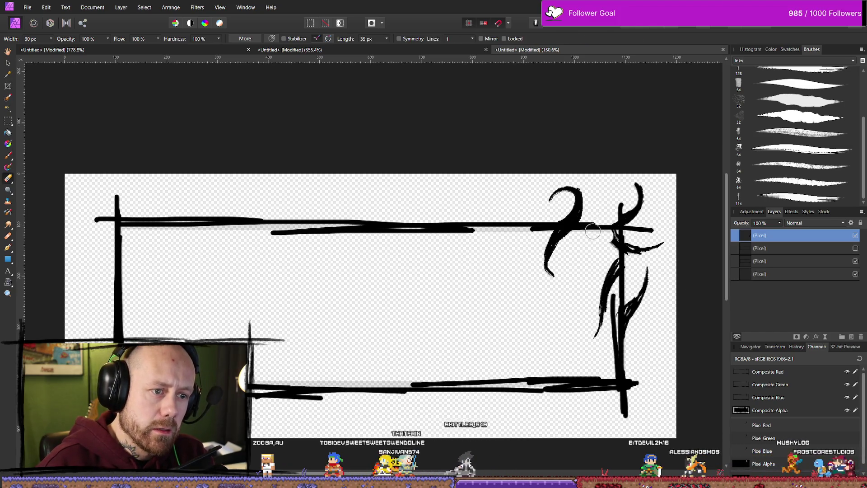
mouse_move(569, 198)
mouse_down()
mouse_move(558, 194)
mouse_move(563, 260)
mouse_move(619, 237)
mouse_move(641, 247)
mouse_move(629, 249)
mouse_up()
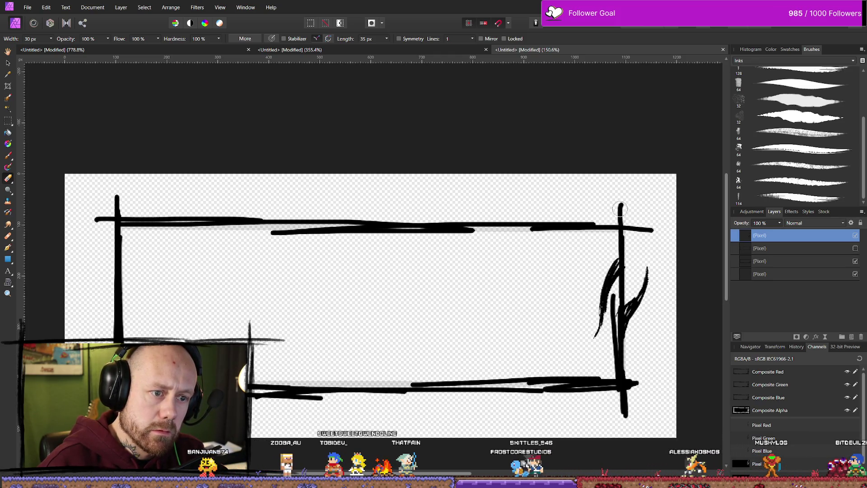
key(b)
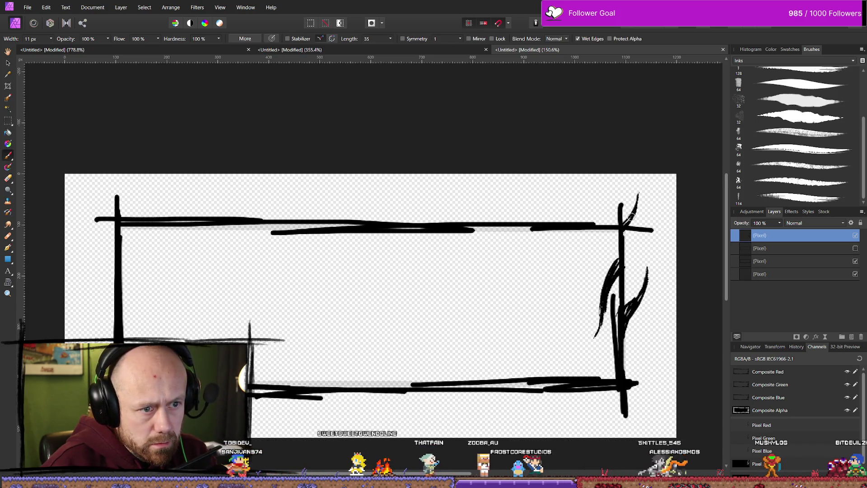
mouse_move(600, 224)
mouse_down()
mouse_move(571, 188)
mouse_move(574, 209)
mouse_up()
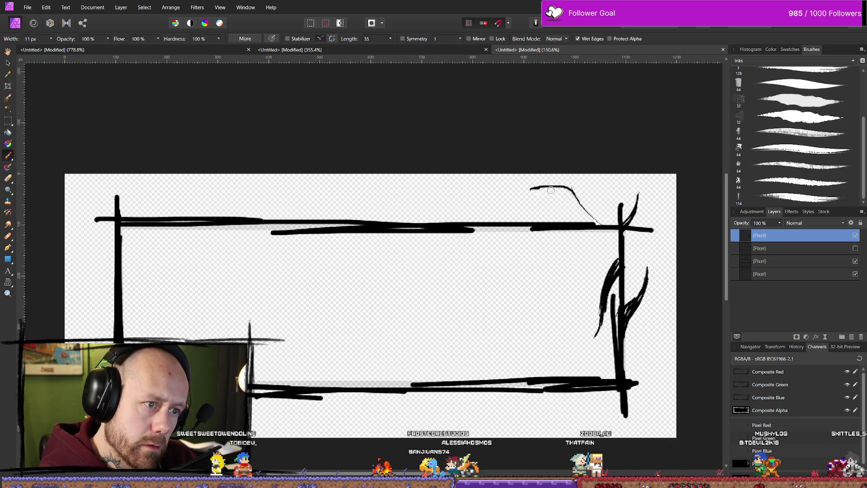
drag(537, 187, 587, 216)
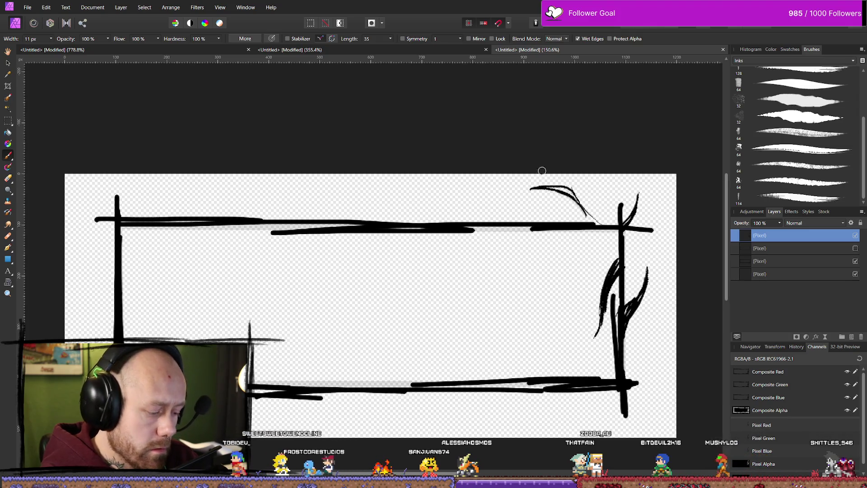
key(ctrl+z)
key(ctrl+z)
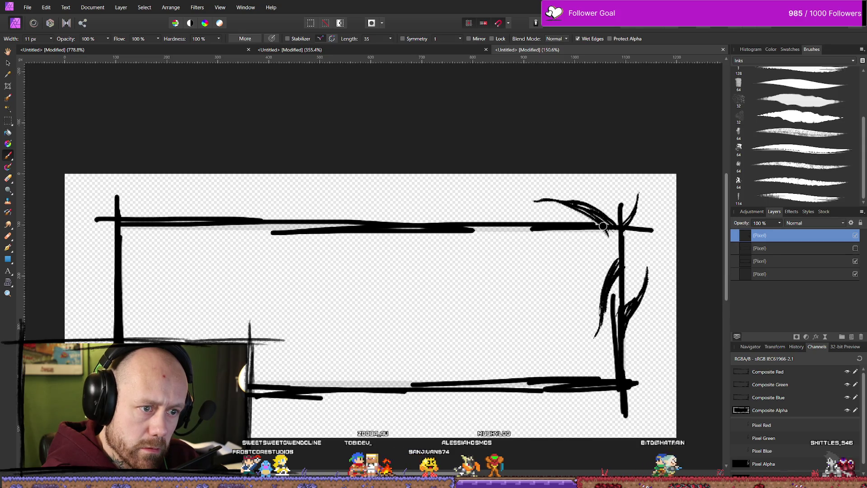
drag(614, 229, 573, 196)
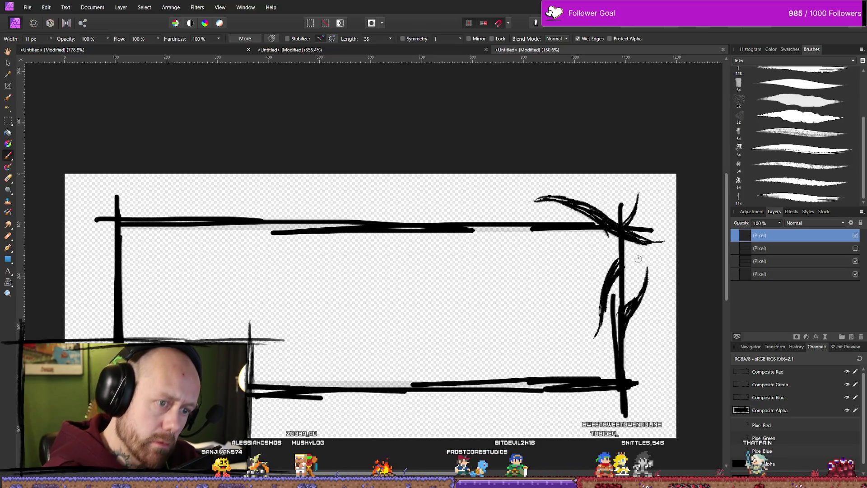
scroll(581, 378, down, 5)
- Erase the corner's diagonal leaf strokes and paint a tall curved leaf rising above the corner
scroll(633, 249, up, 3)
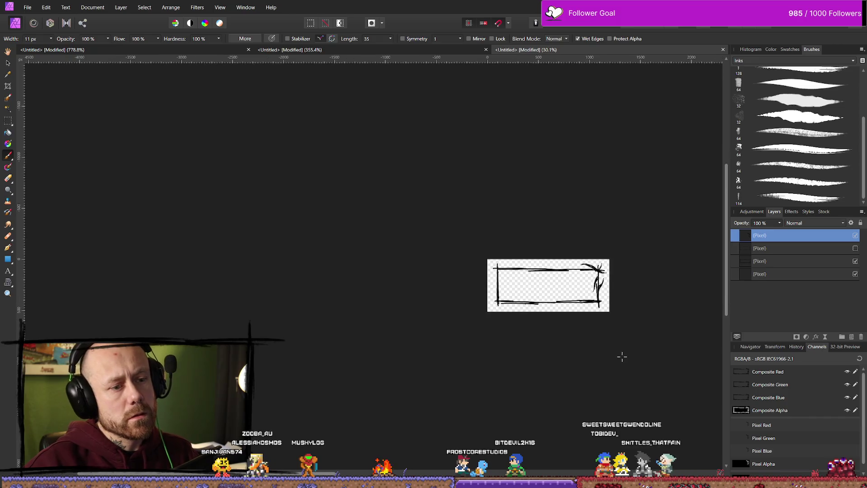
scroll(650, 312, up, 3)
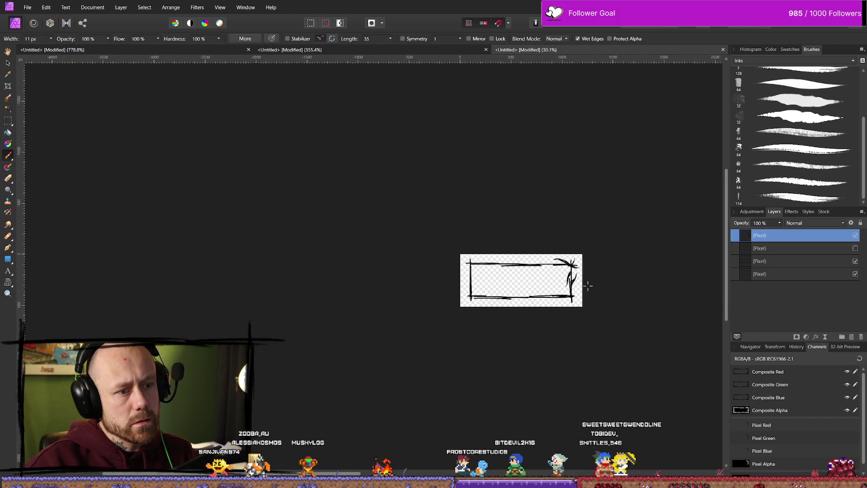
scroll(547, 269, up, 3)
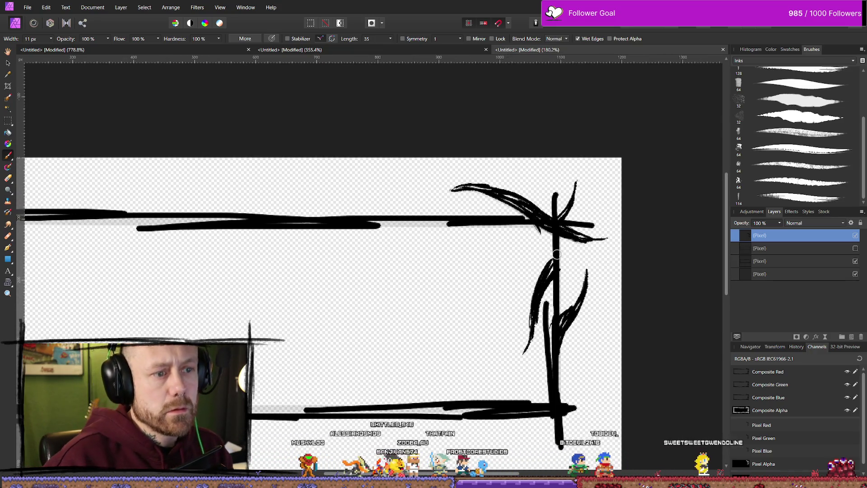
key(e)
drag(451, 186, 521, 221)
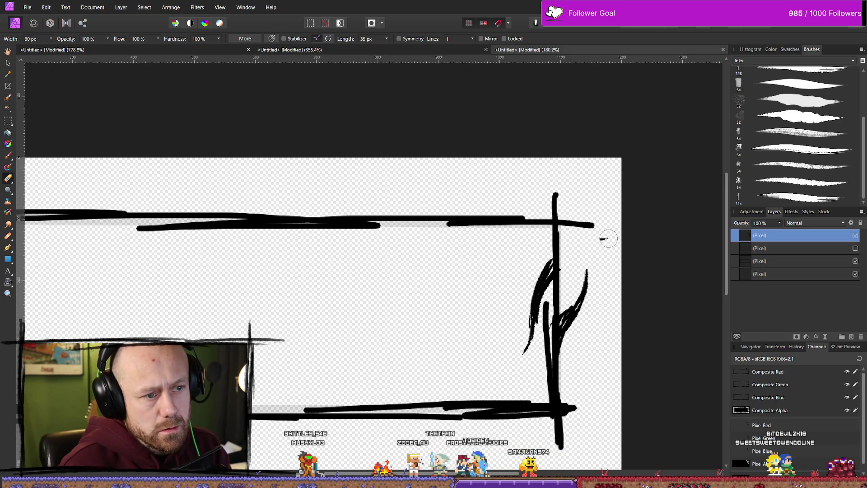
key(b)
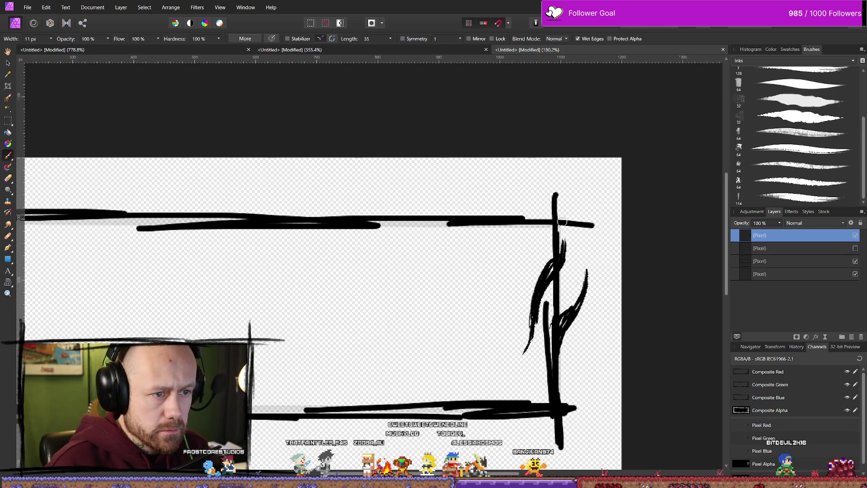
drag(589, 172, 528, 220)
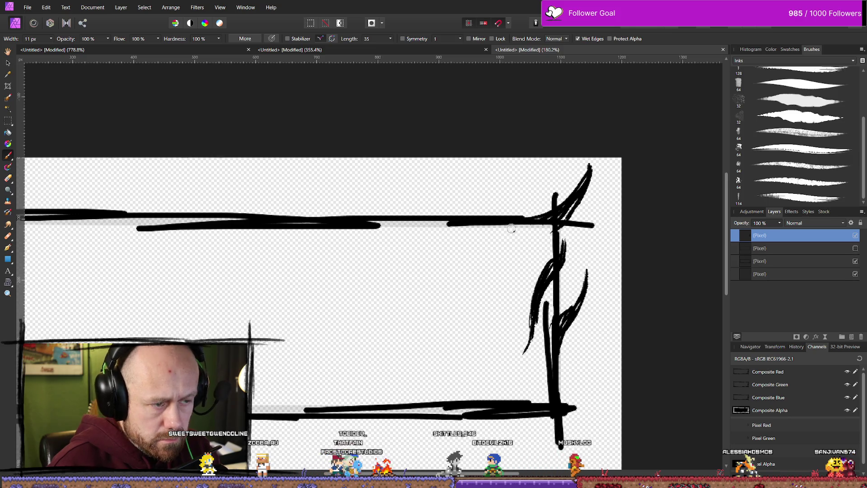
- Draw two curved strokes under the top line near the corner, redoing the first one longer
drag(510, 224, 535, 245)
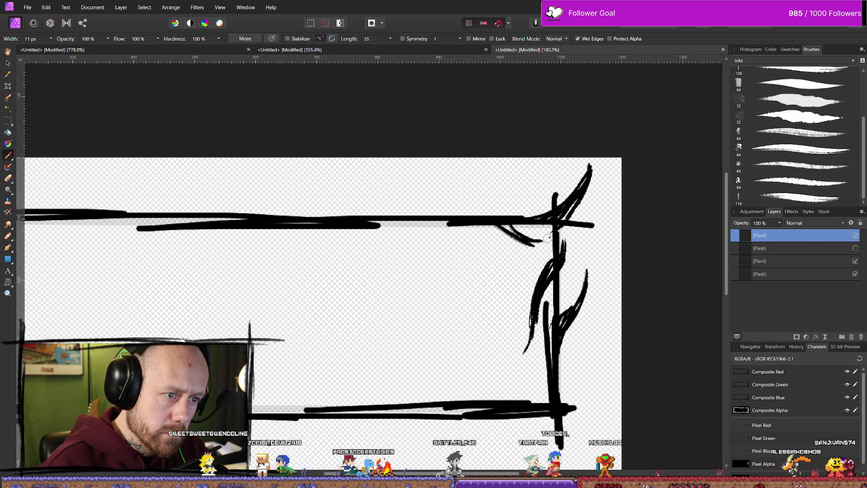
key(ctrl+z)
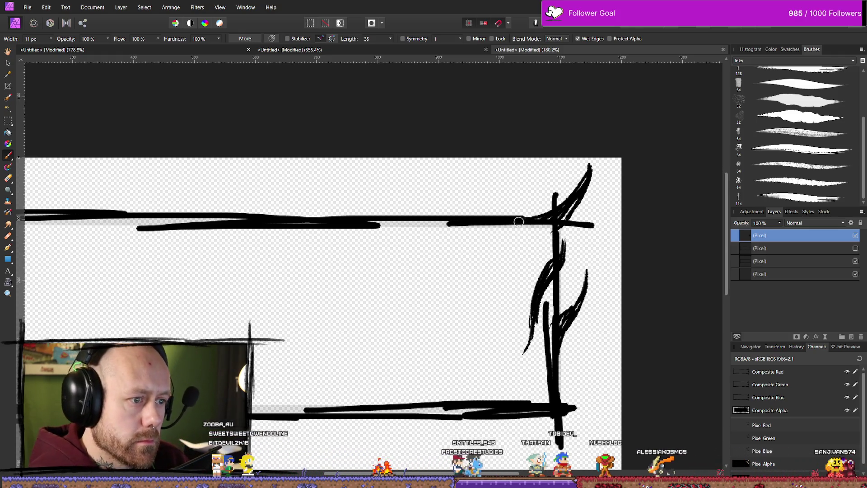
drag(505, 225, 544, 240)
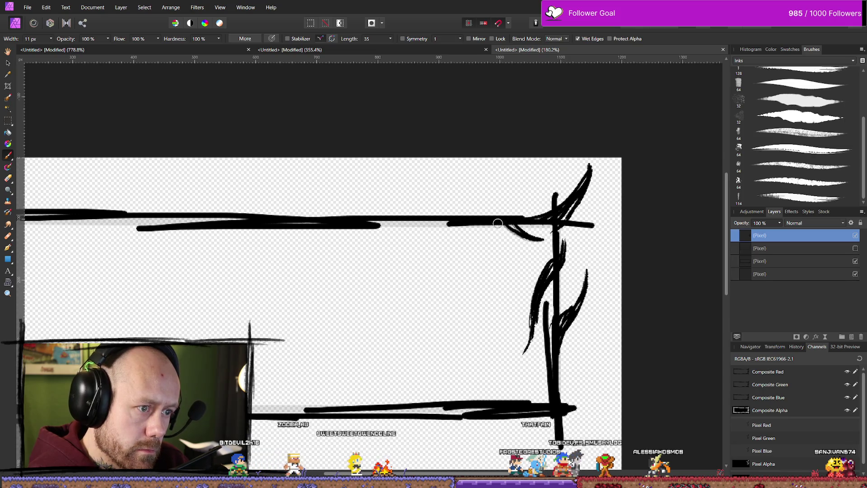
drag(487, 224, 534, 240)
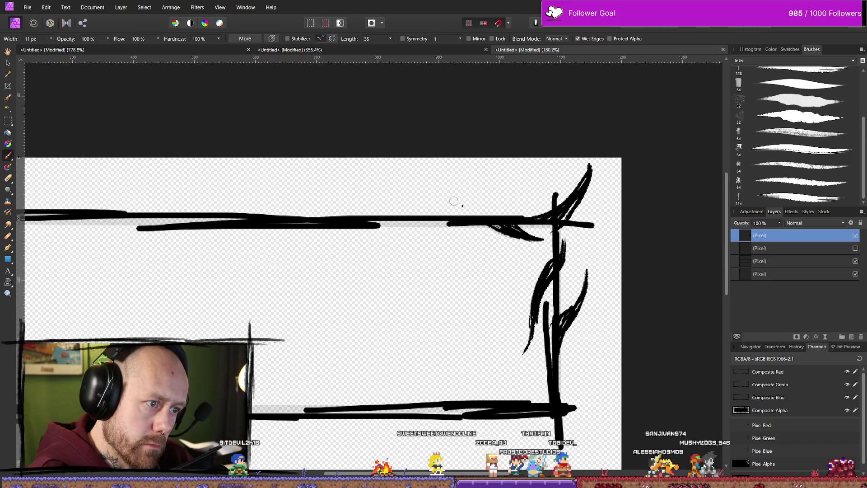
- Add a leaf curve above the top edge extending toward the corner, plus a short stroke beside it
drag(410, 190, 501, 212)
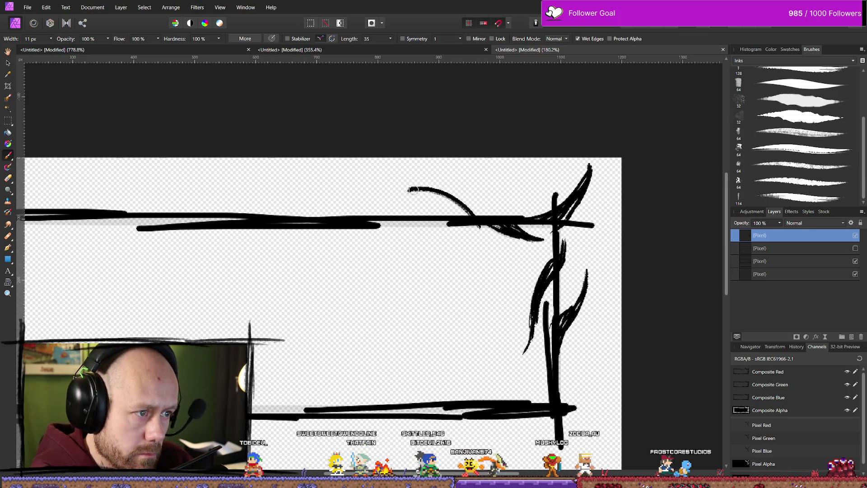
drag(447, 187, 483, 213)
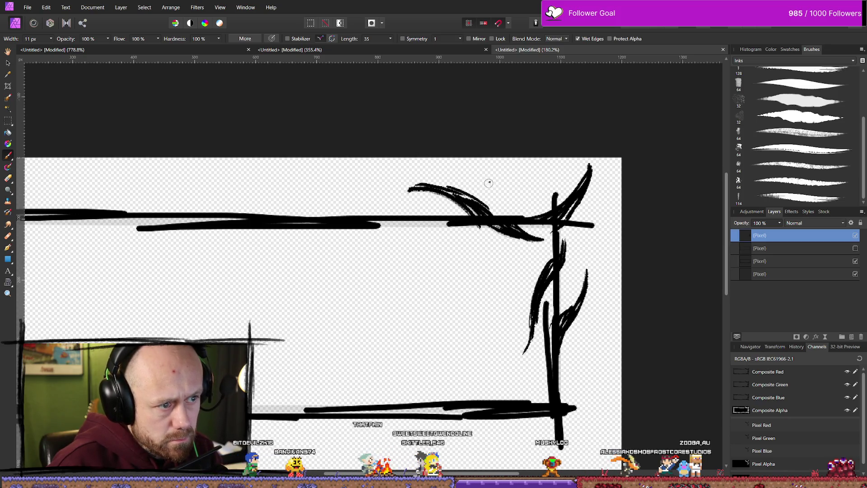
mouse_move(499, 212)
mouse_down()
mouse_move(538, 175)
mouse_move(543, 200)
mouse_move(519, 216)
mouse_up()
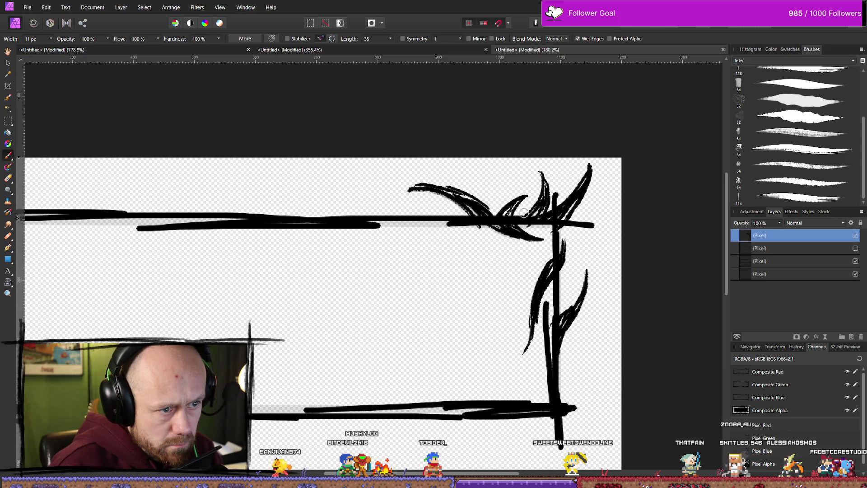
- Paint and erase small trial strokes beside the right edge just below the corner
scroll(515, 283, down, 5)
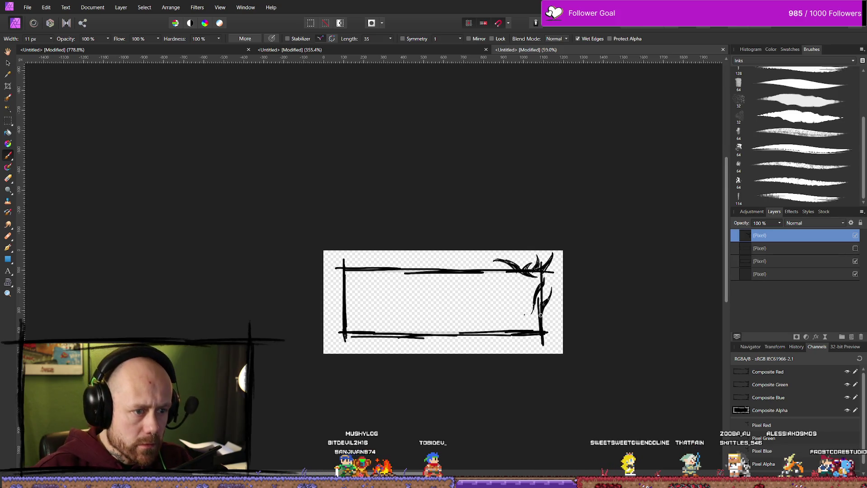
scroll(555, 287, up, 6)
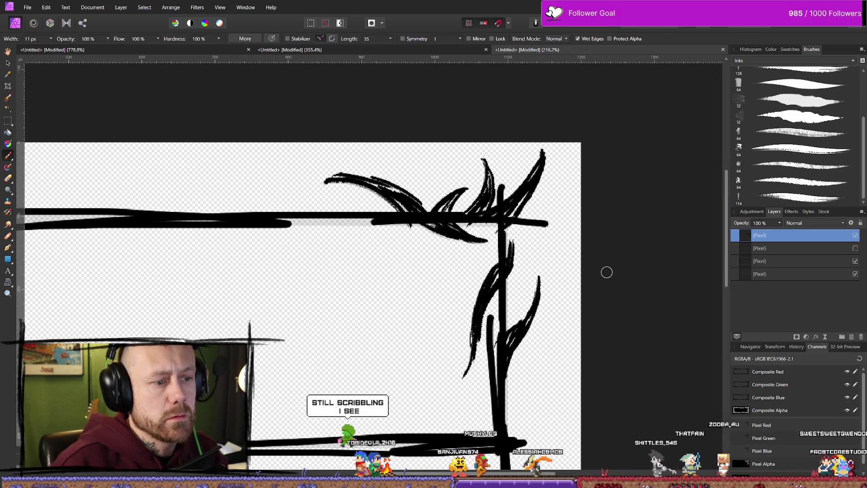
key(e)
key(b)
mouse_move(504, 261)
mouse_down()
mouse_move(527, 259)
mouse_move(521, 268)
mouse_up()
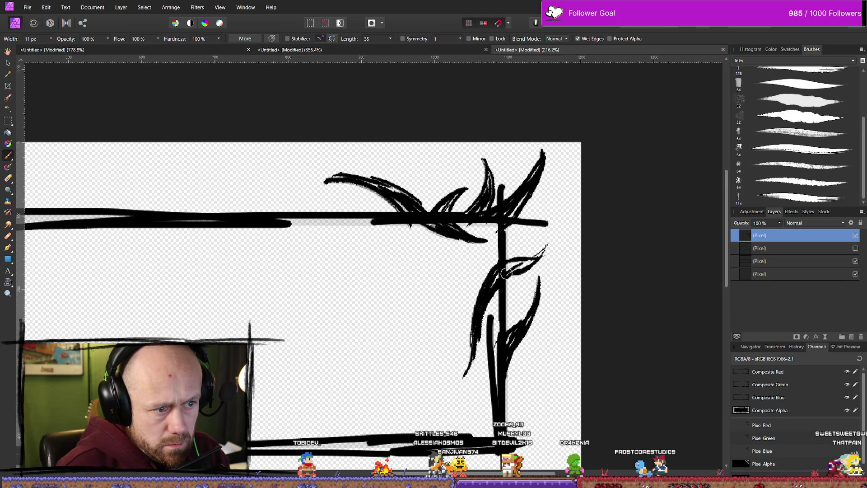
key(e)
mouse_move(539, 274)
mouse_down()
mouse_move(519, 258)
mouse_move(543, 248)
mouse_up()
key(b)
mouse_move(506, 275)
mouse_down()
mouse_move(543, 250)
mouse_move(518, 270)
mouse_up()
key(e)
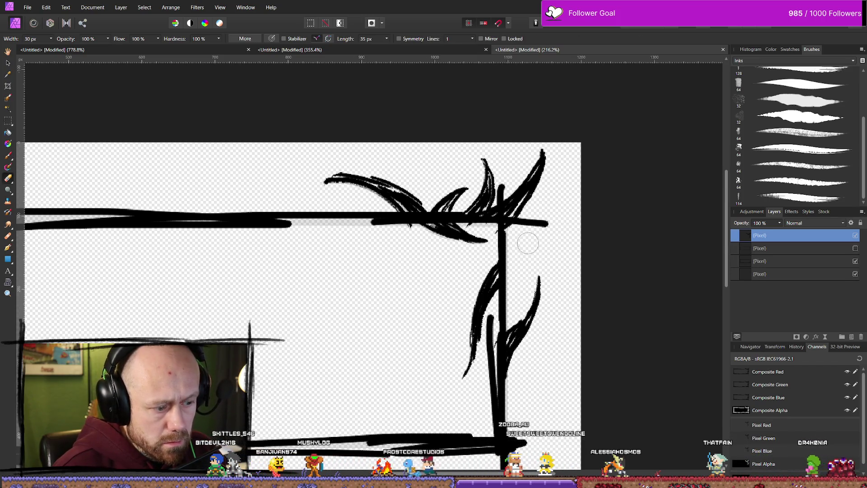
key(b)
- Paint curved leaf strokes and small arched marks on both sides of the right vertical line
drag(524, 236, 535, 239)
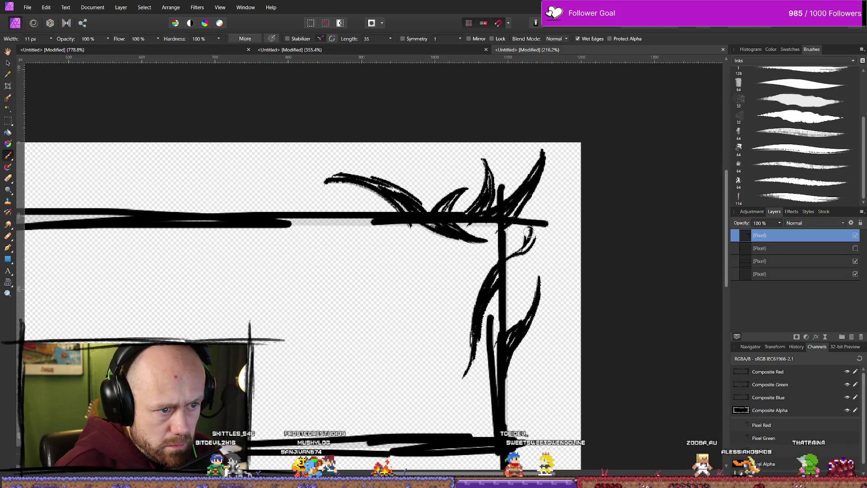
drag(532, 228, 504, 277)
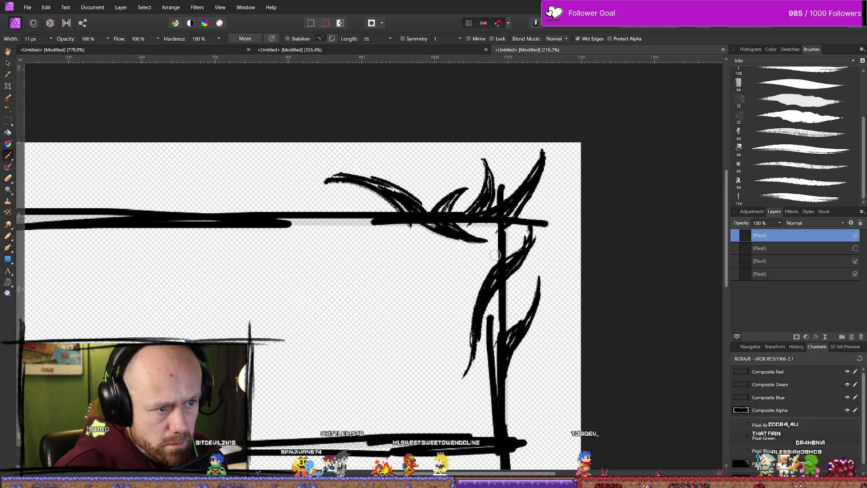
drag(497, 250, 467, 256)
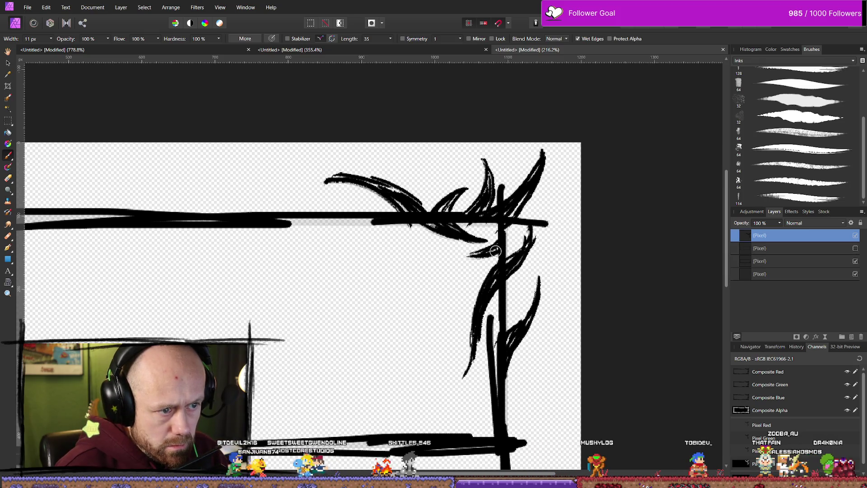
drag(518, 234, 497, 258)
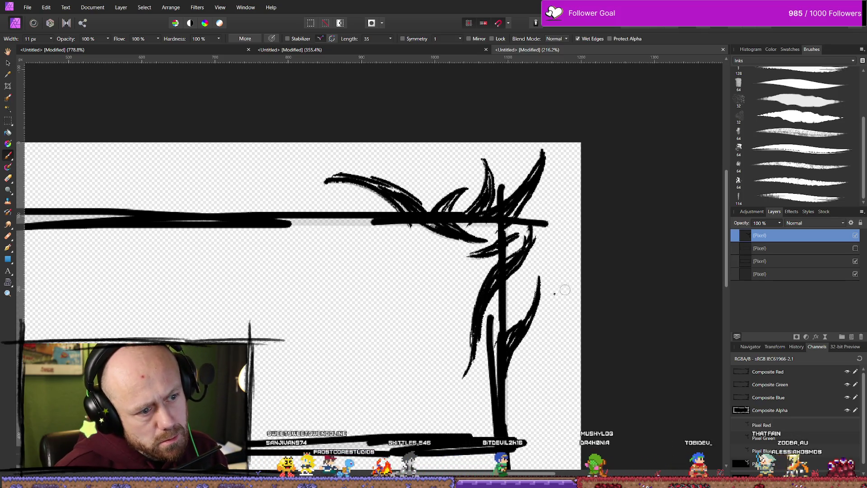
mouse_move(521, 304)
mouse_down()
mouse_move(505, 303)
mouse_move(524, 316)
mouse_up()
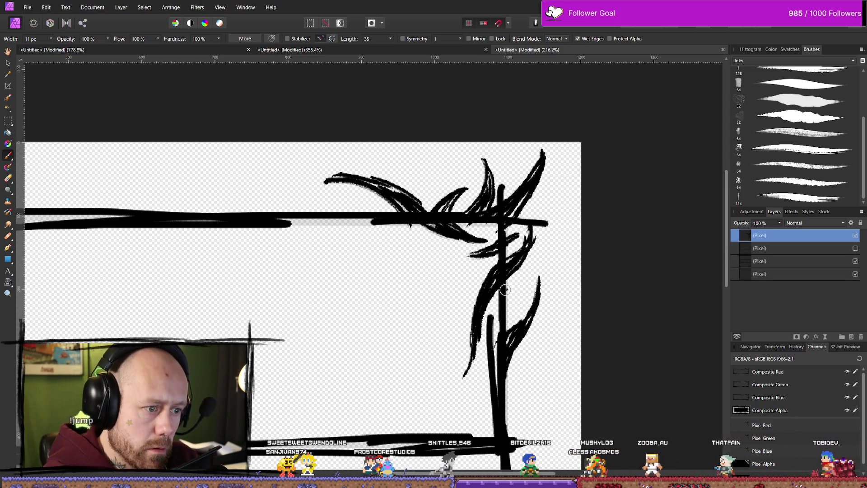
drag(505, 289, 531, 333)
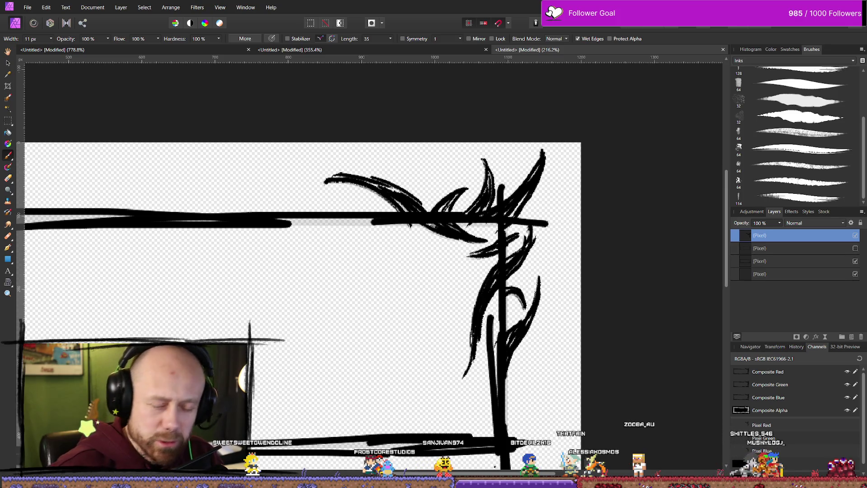
- Extend the flourish's leftmost curl with a short leftward stroke
scroll(492, 270, down, 5)
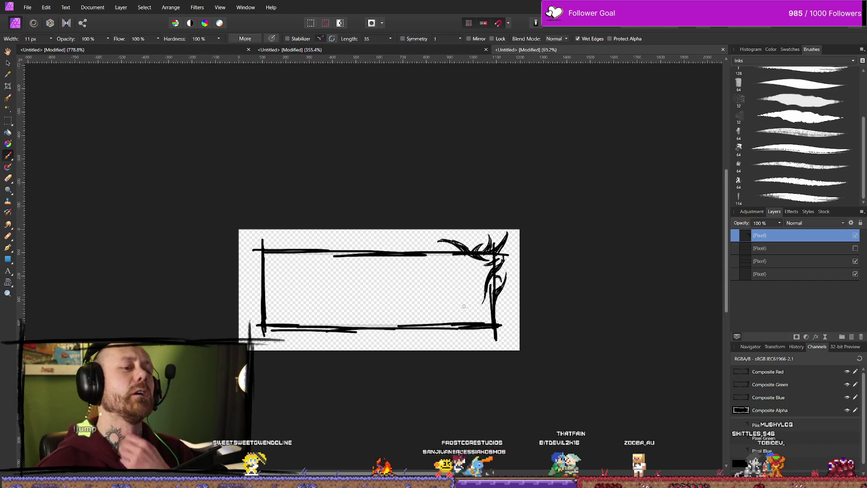
scroll(497, 263, up, 4)
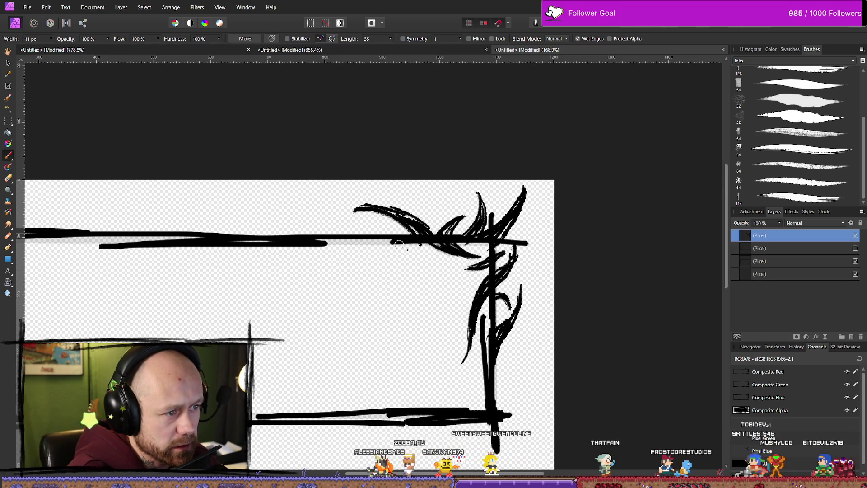
drag(358, 206, 345, 212)
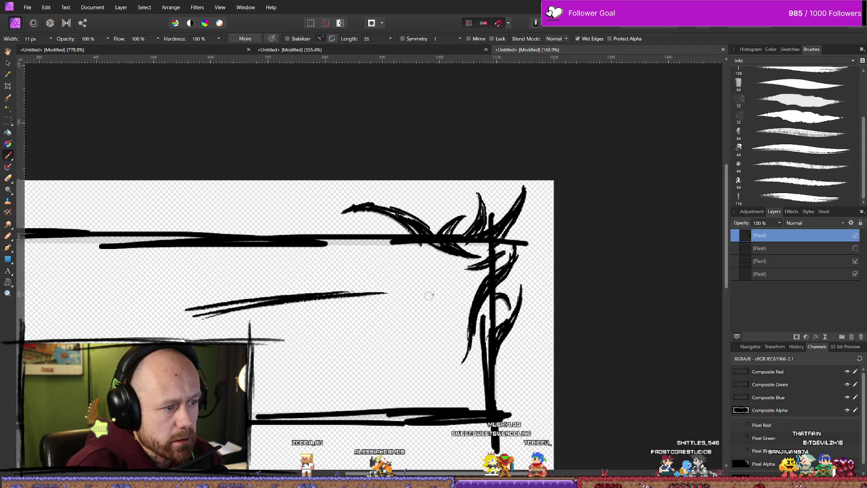
- Undo the stray diagonal stroke and hide the layer holding the old frame strokes
key(ctrl+z)
key(ctrl+z)
key(ctrl+z)
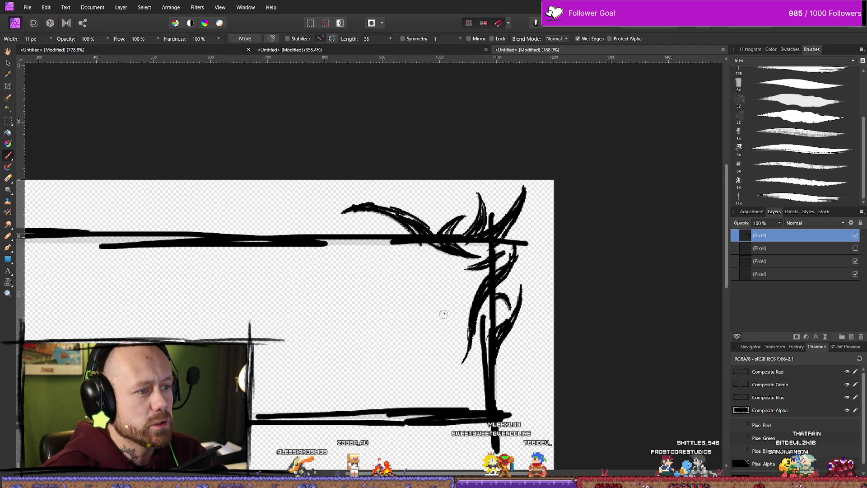
scroll(443, 313, down, 3)
scroll(410, 290, left, 3)
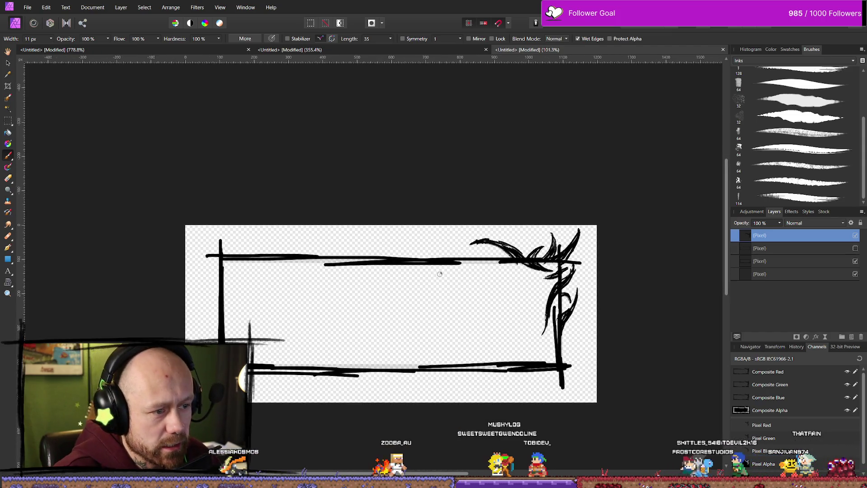
click(855, 261)
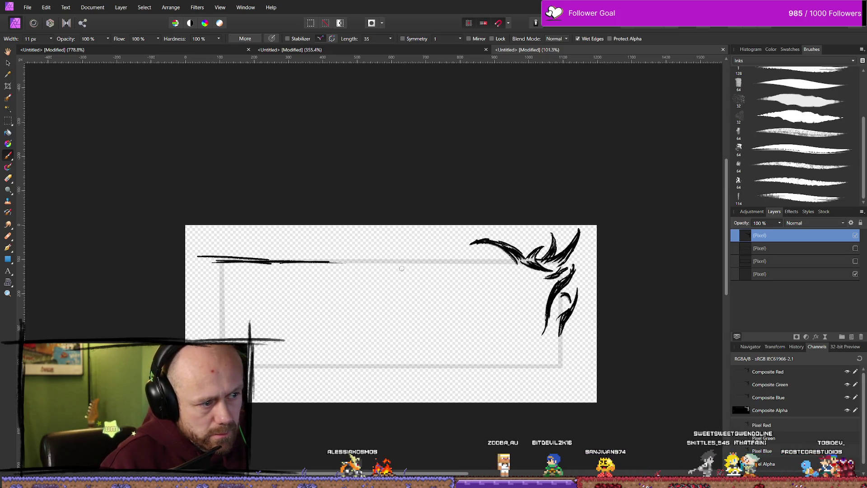
- Paint a new top border through the corner flourish and a left border crossing it
drag(436, 261, 582, 267)
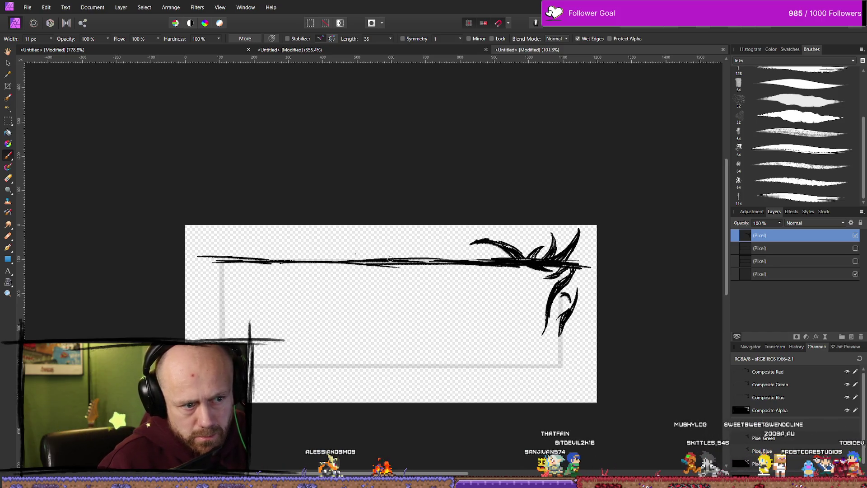
drag(219, 259, 194, 259)
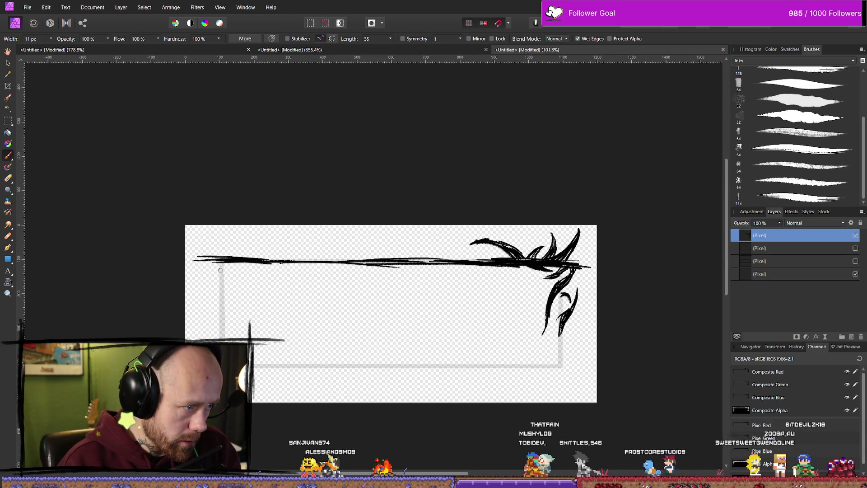
drag(223, 332, 222, 244)
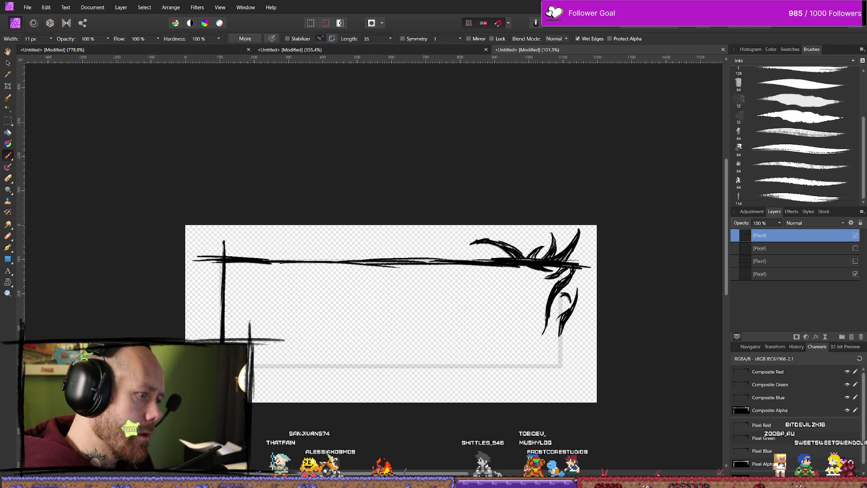
- Paint the bottom border in two strokes and thicken the right border downward
drag(253, 364, 290, 364)
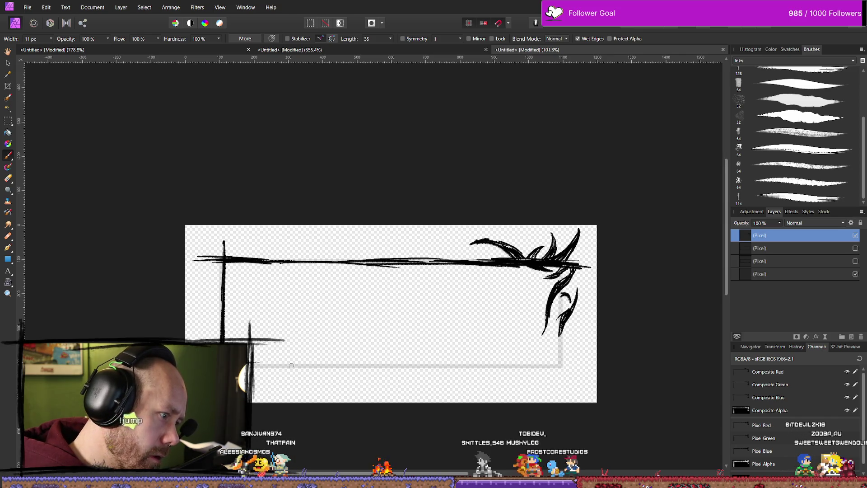
drag(291, 364, 589, 368)
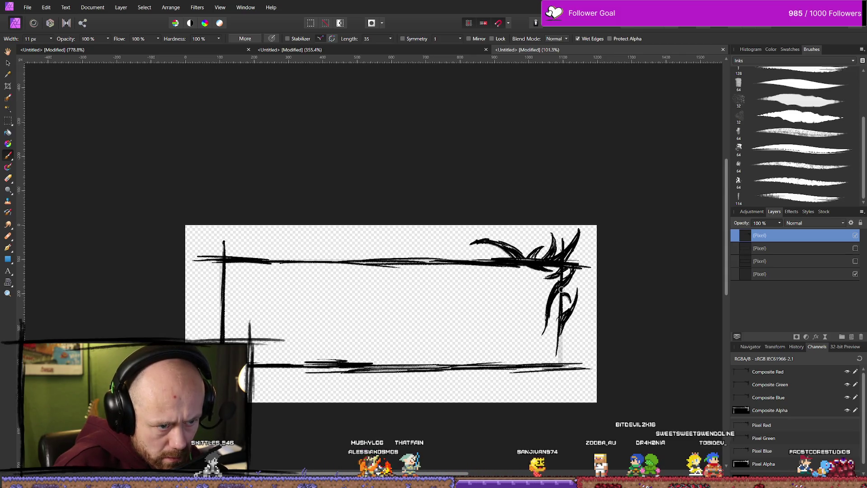
drag(564, 394, 561, 267)
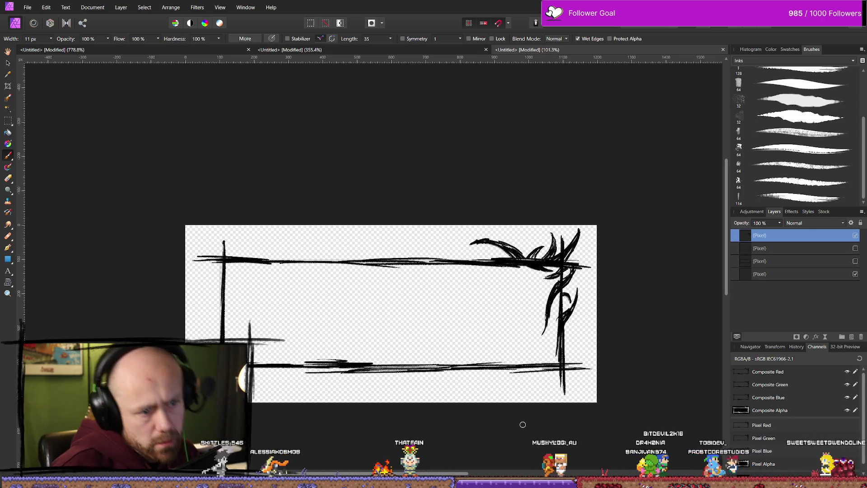
scroll(527, 375, down, 5)
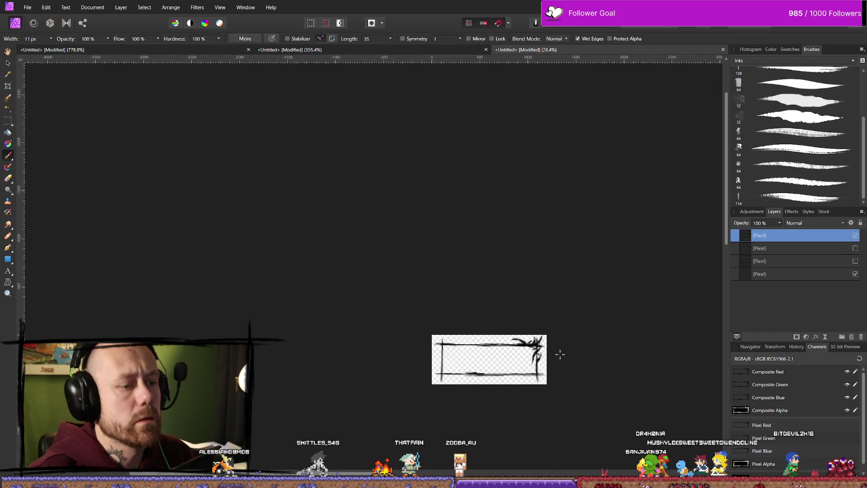
- Add a second vertical ink stroke along the left border and reposition the view
scroll(484, 347, up, 3)
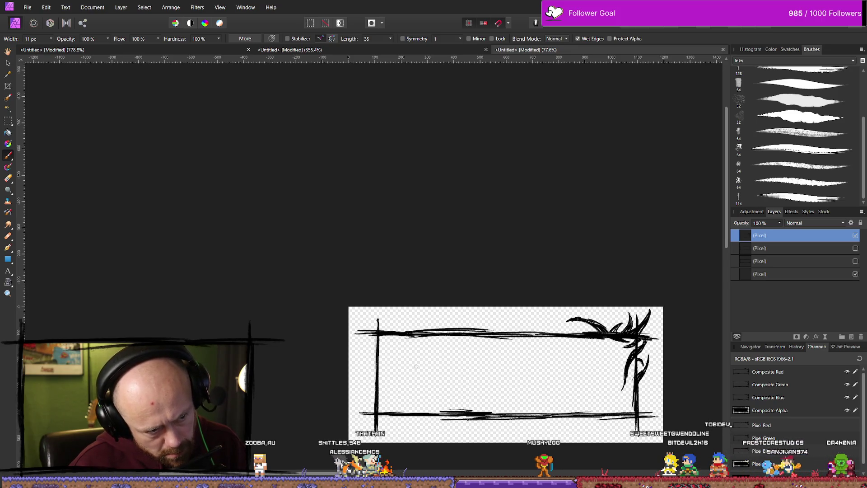
drag(375, 321, 374, 383)
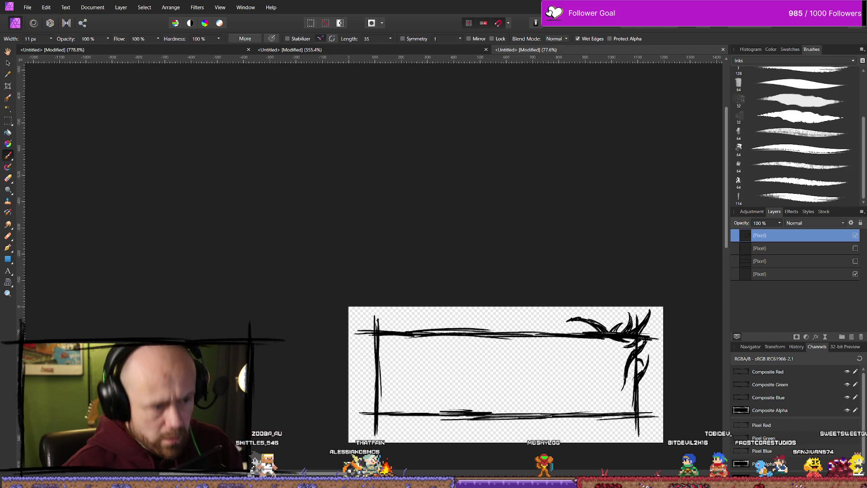
scroll(509, 296, down, 2)
scroll(478, 407, up, 3)
scroll(421, 289, up, 2)
scroll(316, 278, down, 2)
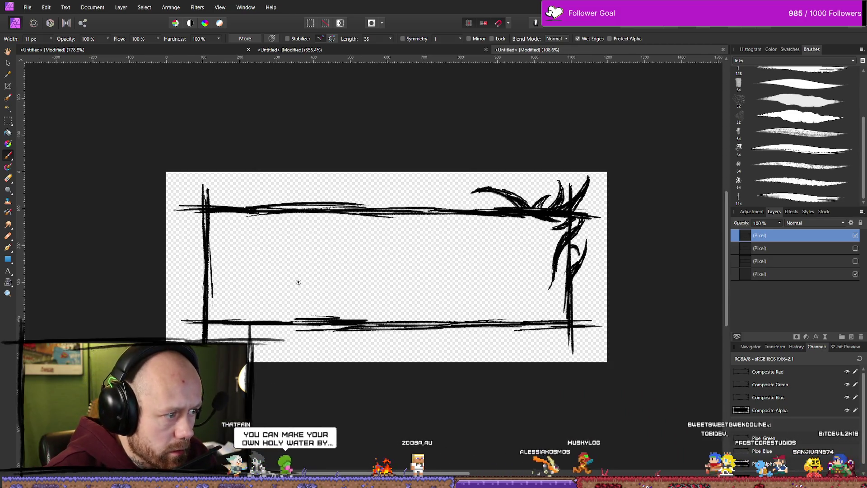
scroll(335, 242, up, 1)
scroll(581, 252, down, 2)
scroll(488, 252, right, 2)
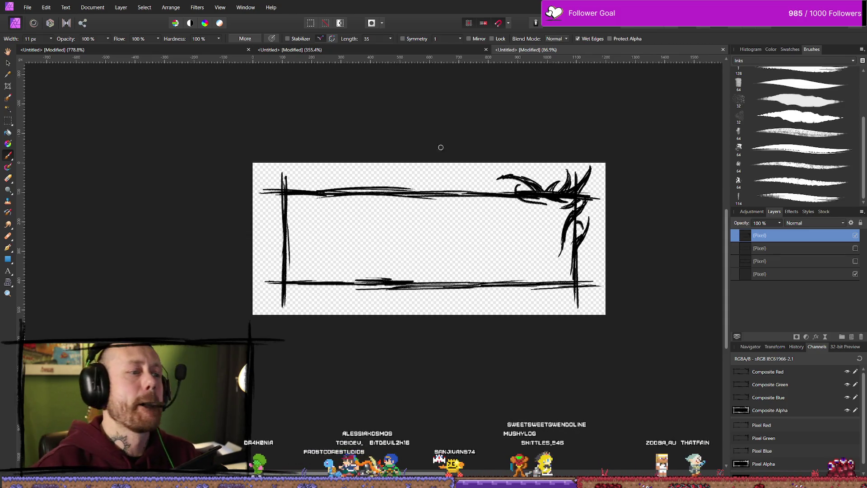
- Undo the latest curved strokes on the top-right flourish
scroll(555, 155, up, 5)
scroll(495, 312, down, 3)
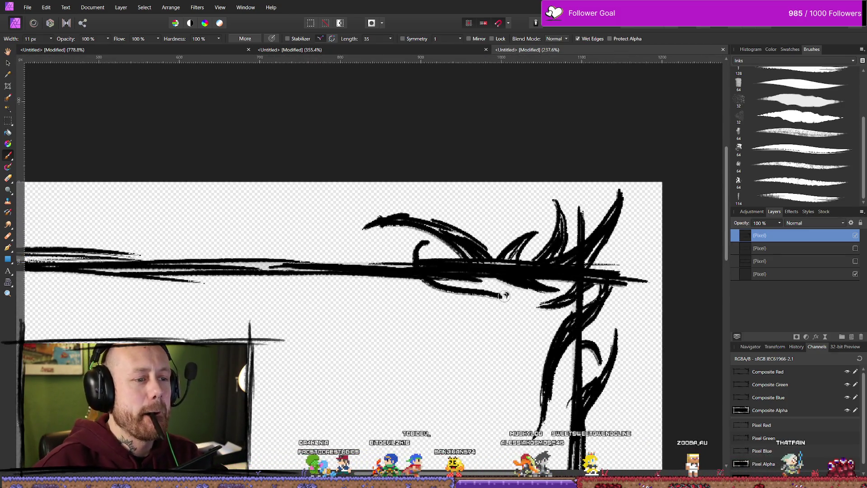
scroll(512, 299, down, 2)
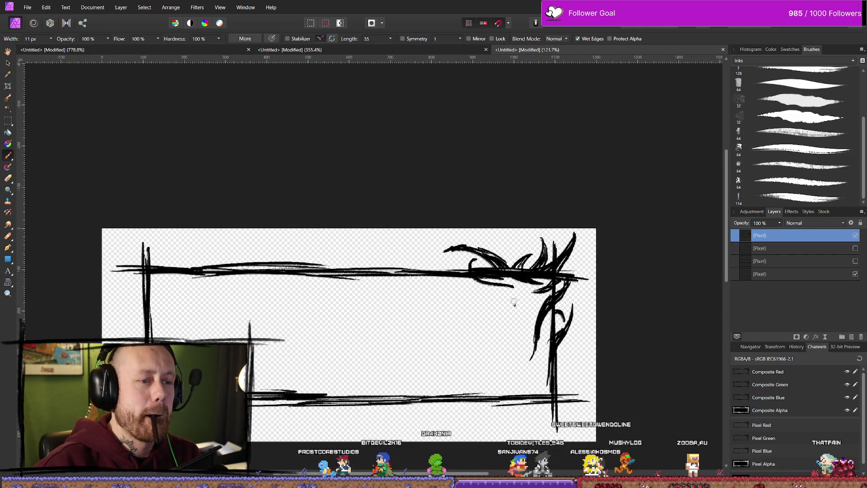
scroll(503, 277, up, 2)
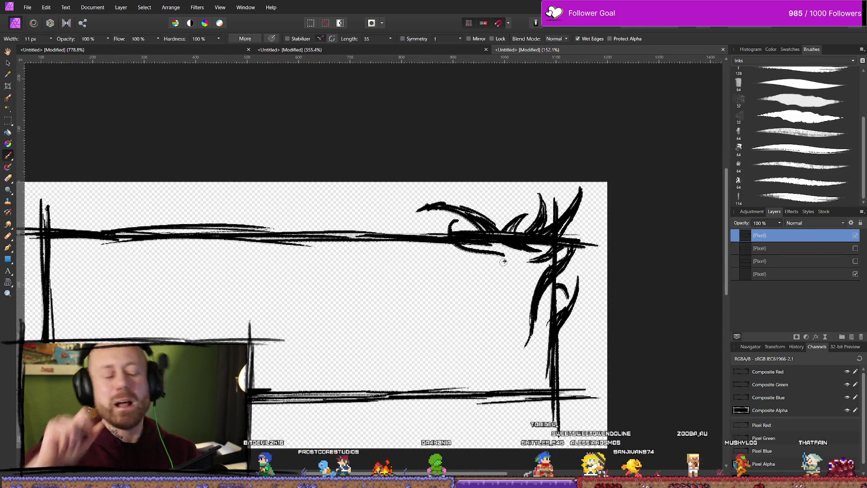
key(ctrl+z)
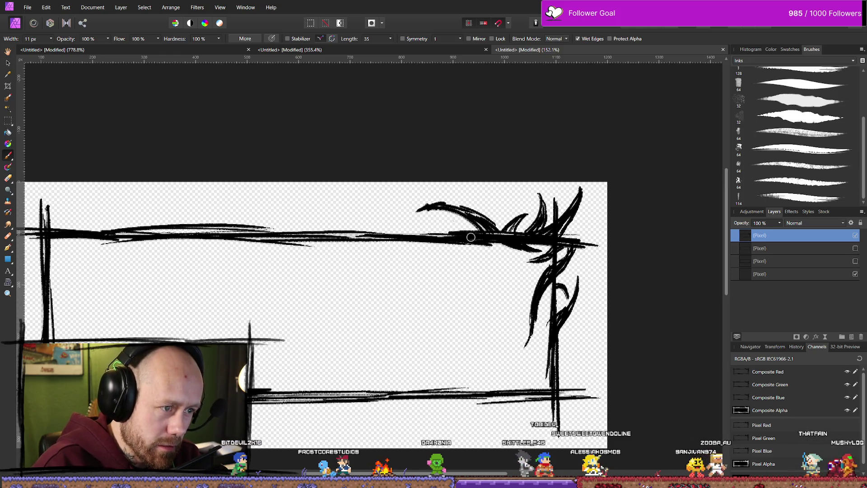
- Toggle the top Pixel layer's visibility to compare with the guide, then undo the right vertical stroke
click(827, 249)
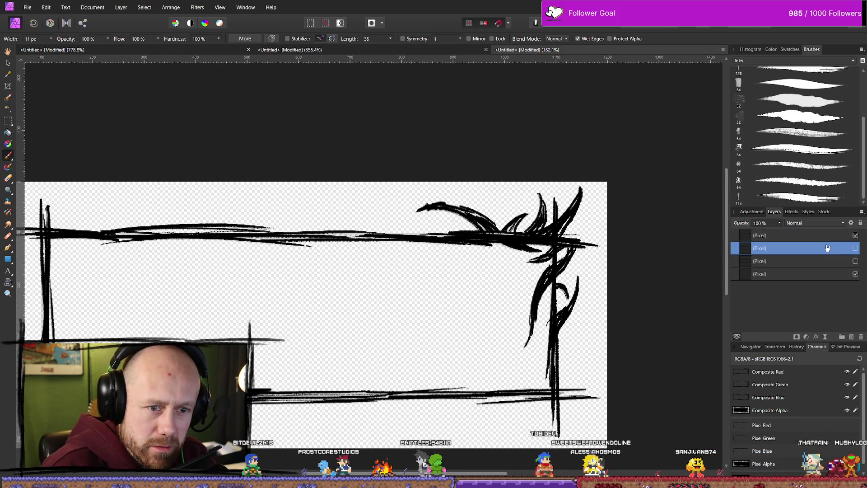
click(835, 235)
click(855, 235)
click(855, 235)
click(855, 235)
click(856, 235)
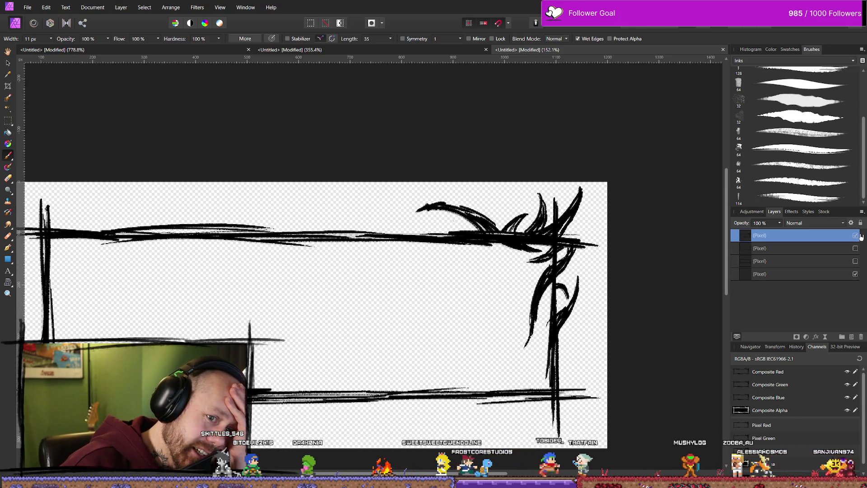
click(855, 235)
click(855, 235)
click(855, 236)
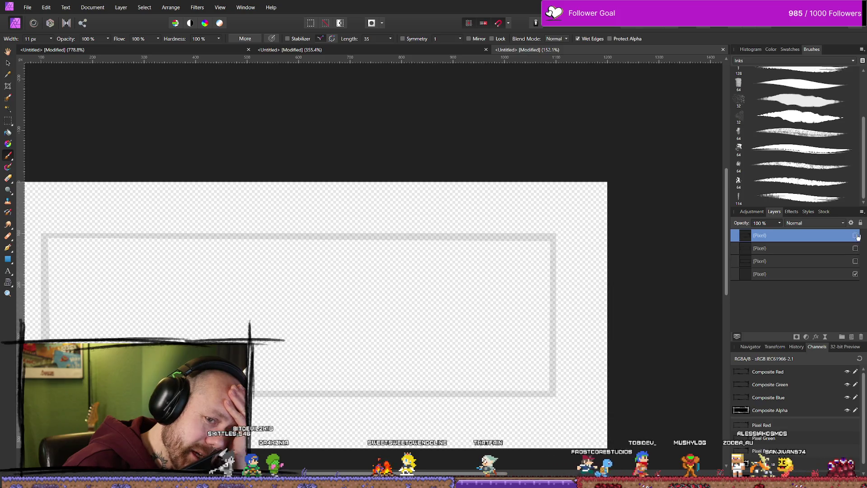
click(856, 236)
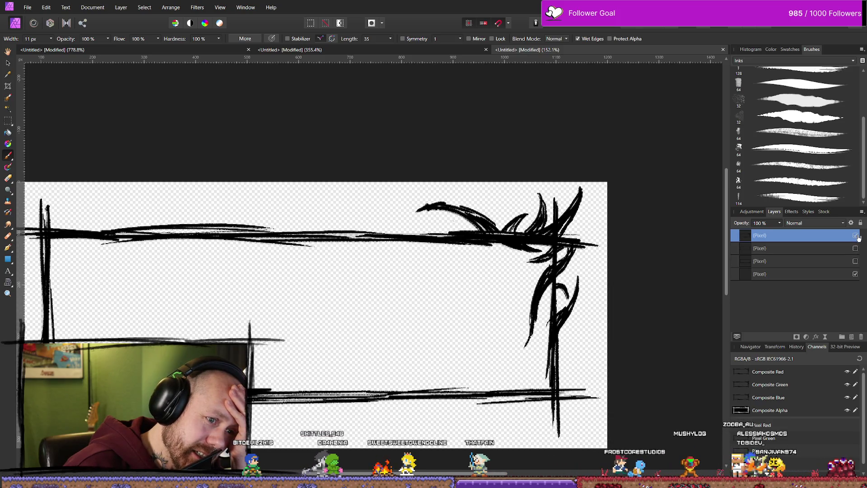
click(856, 236)
click(856, 235)
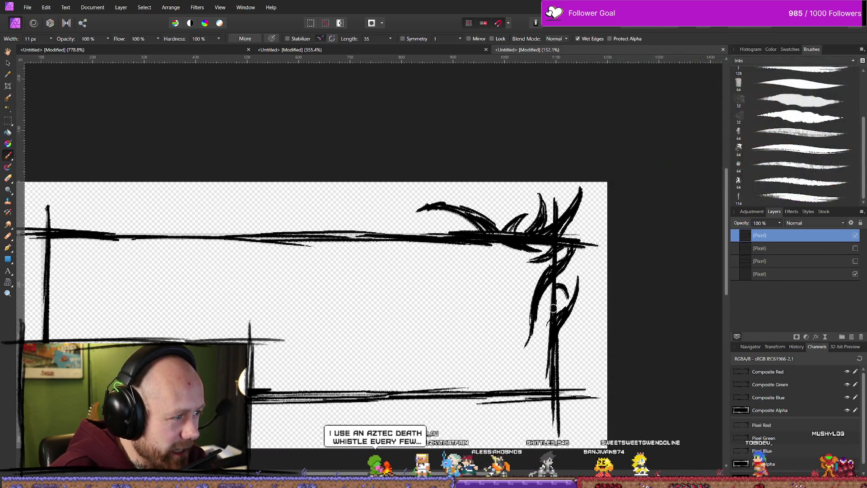
key(ctrl+z)
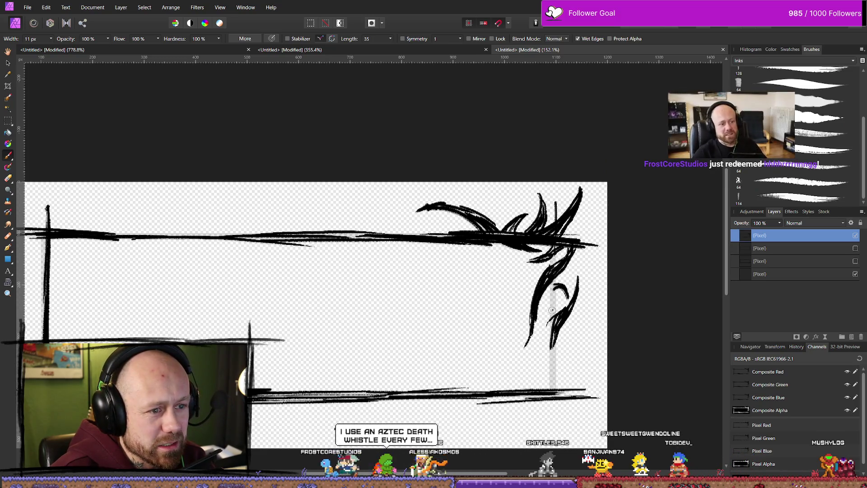
- Undo the bottom and top border strokes, then add a new empty pixel layer
key(ctrl+z)
key(ctrl+z)
key(ctrl+z)
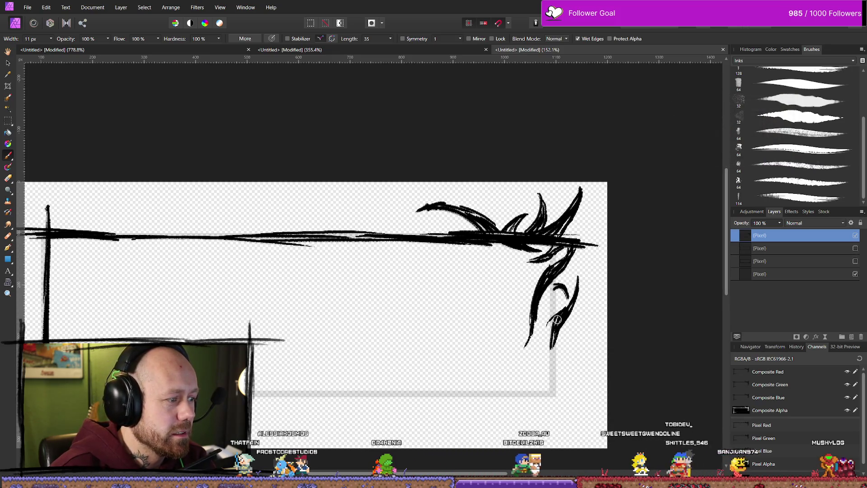
scroll(334, 295, down, 3)
scroll(241, 282, up, 1)
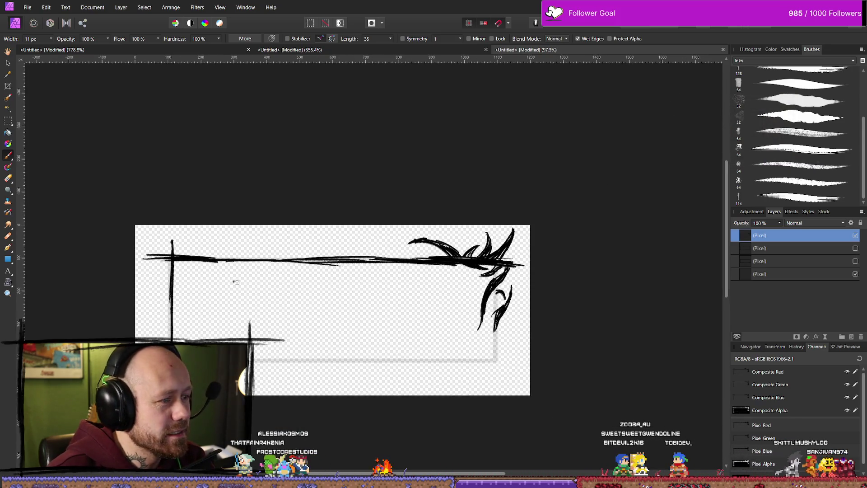
key(ctrl+z)
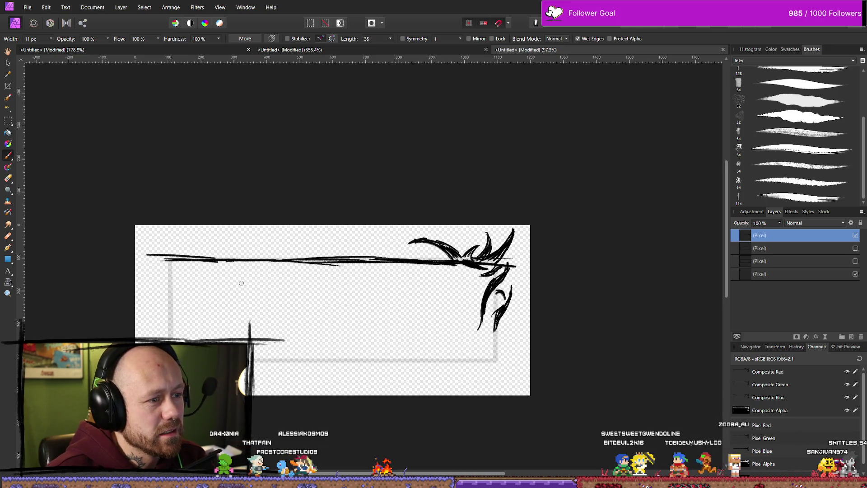
key(ctrl+z)
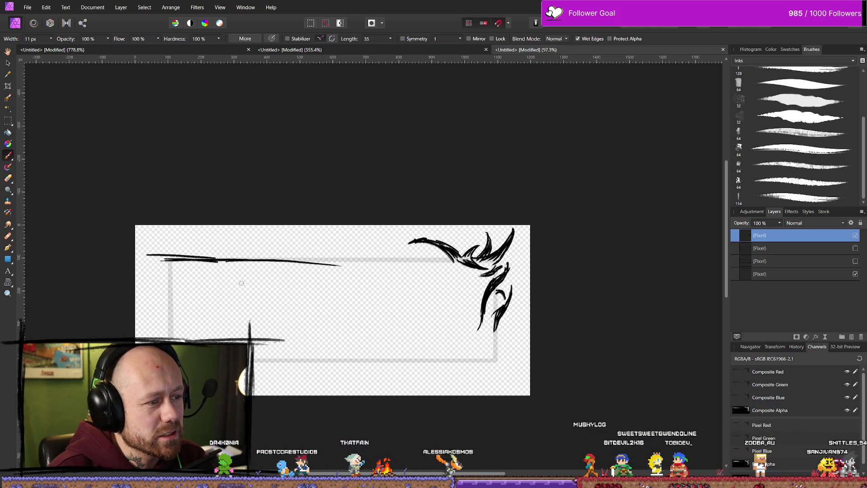
key(ctrl+z)
key(ctrl+z)
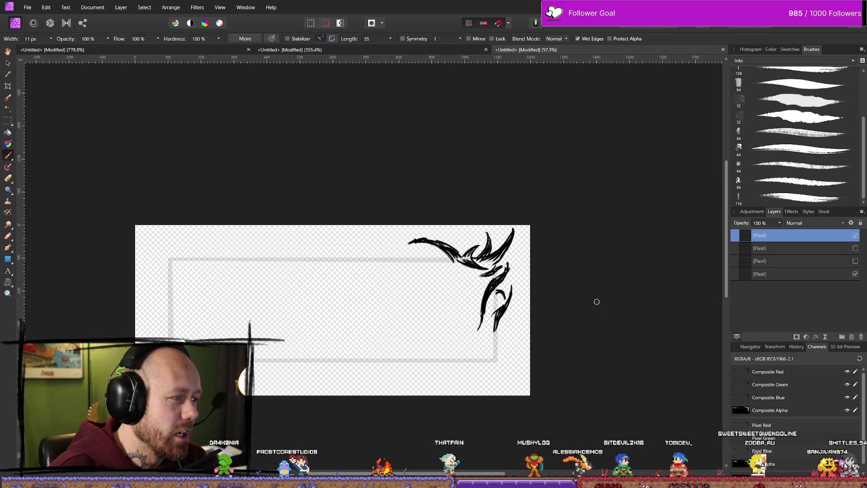
click(852, 337)
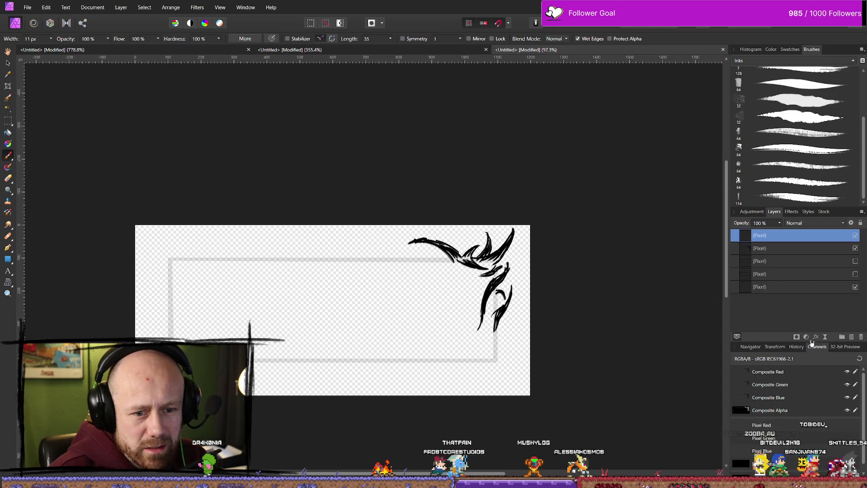
- Move the new layer below the top layer and paint ink strokes along the top and bottom edges
mouse_move(825, 244)
mouse_down()
mouse_move(807, 250)
mouse_move(815, 260)
mouse_up()
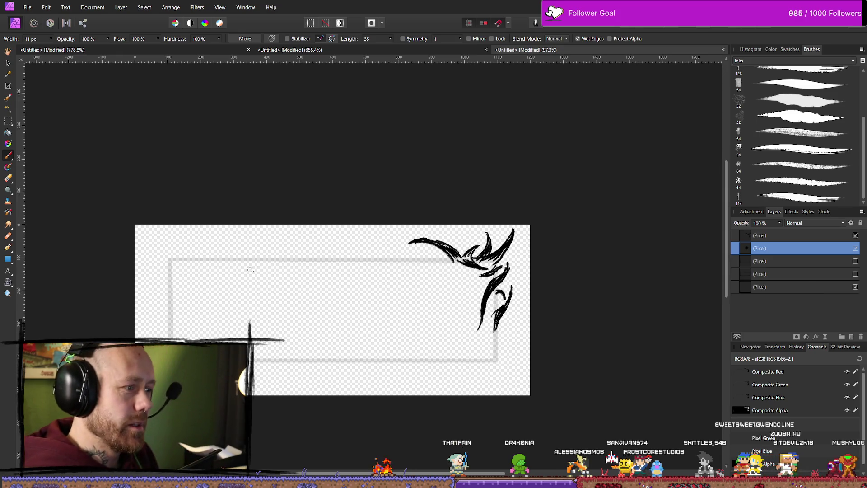
drag(153, 260, 232, 258)
drag(175, 260, 519, 259)
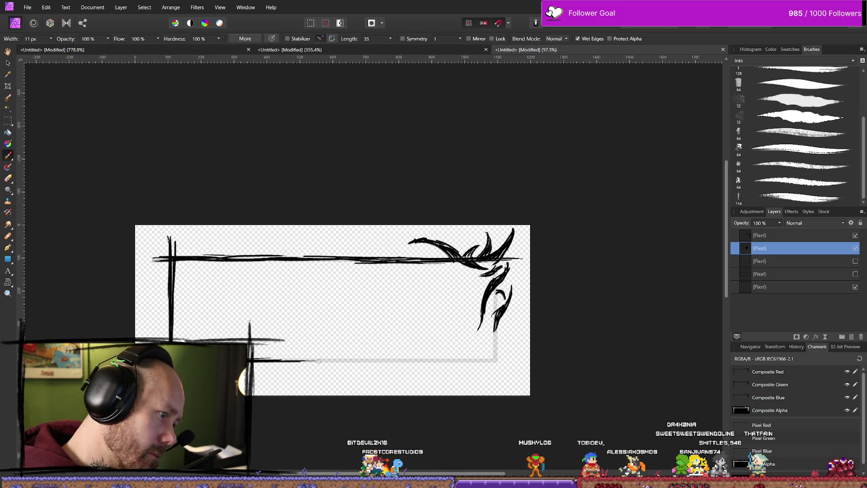
drag(297, 360, 418, 362)
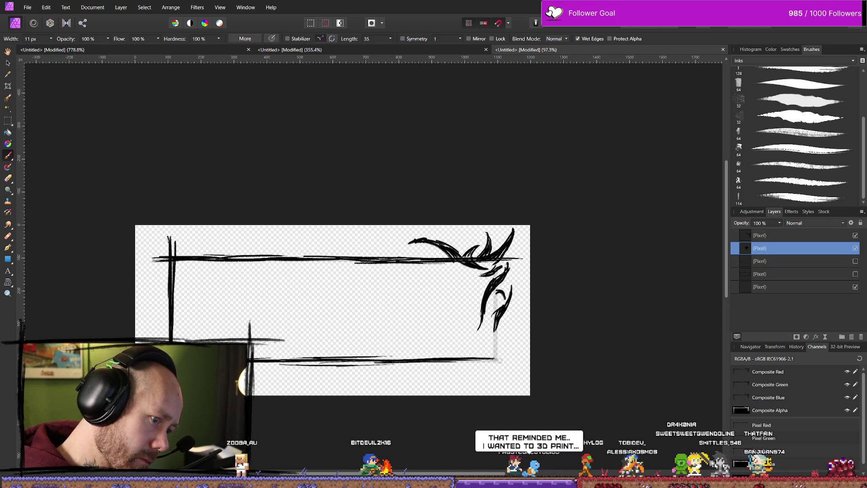
drag(470, 361, 523, 360)
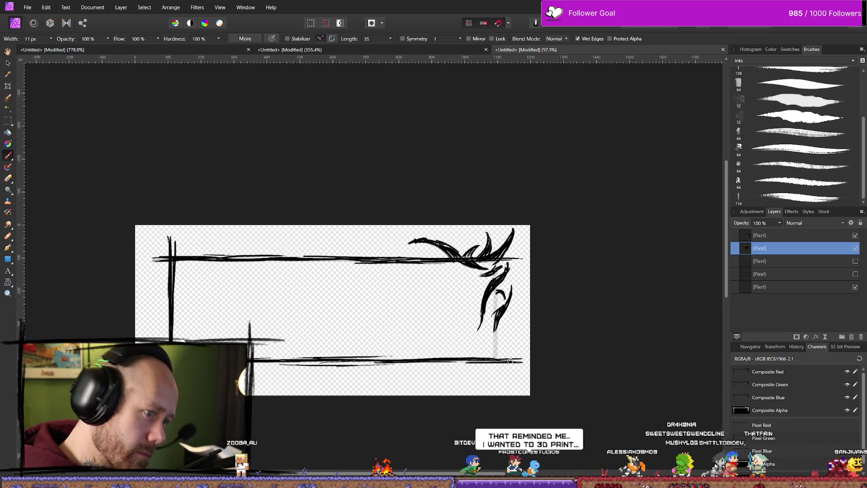
- Paint the right edge from the flourish down to the bottom line, redoing an overshooting stroke
drag(501, 251, 495, 339)
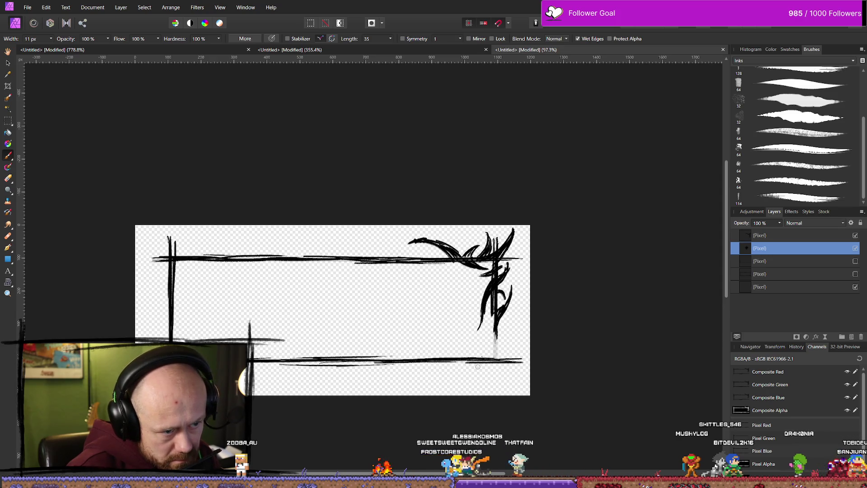
drag(494, 310, 494, 386)
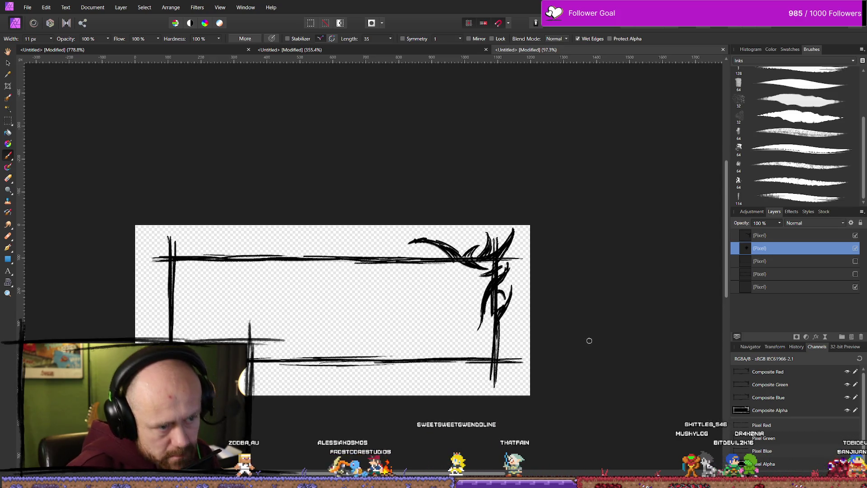
key(ctrl+z)
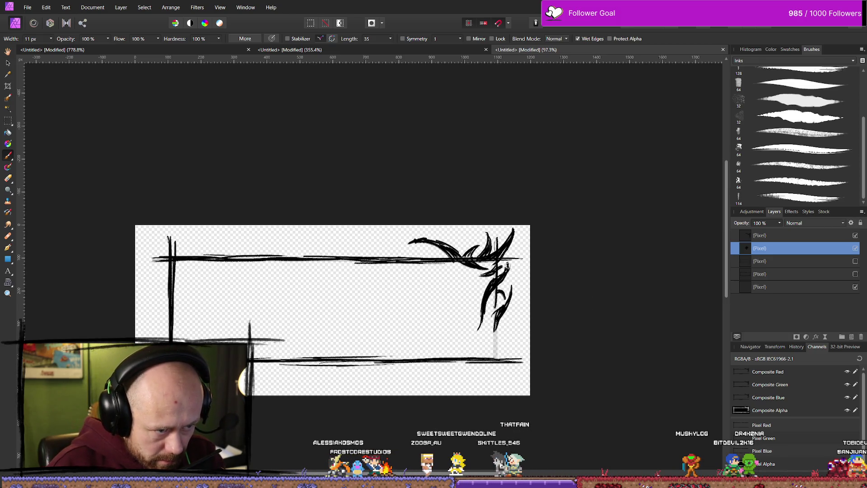
drag(497, 256, 499, 314)
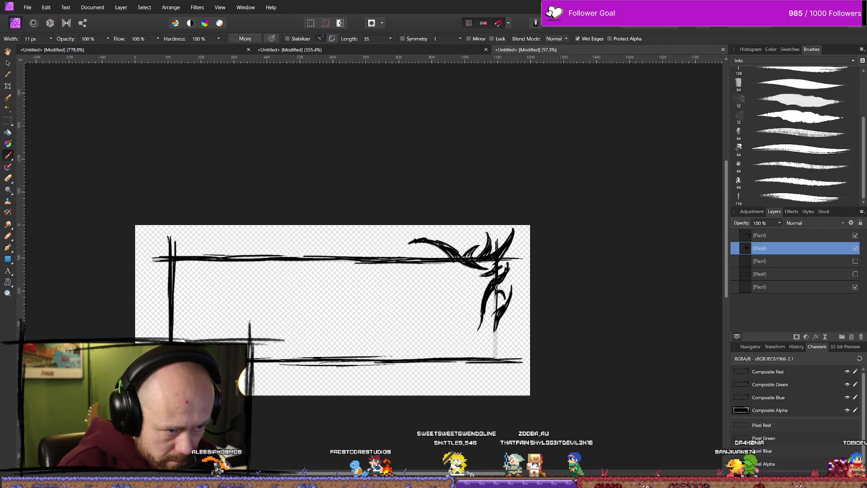
drag(496, 303, 496, 376)
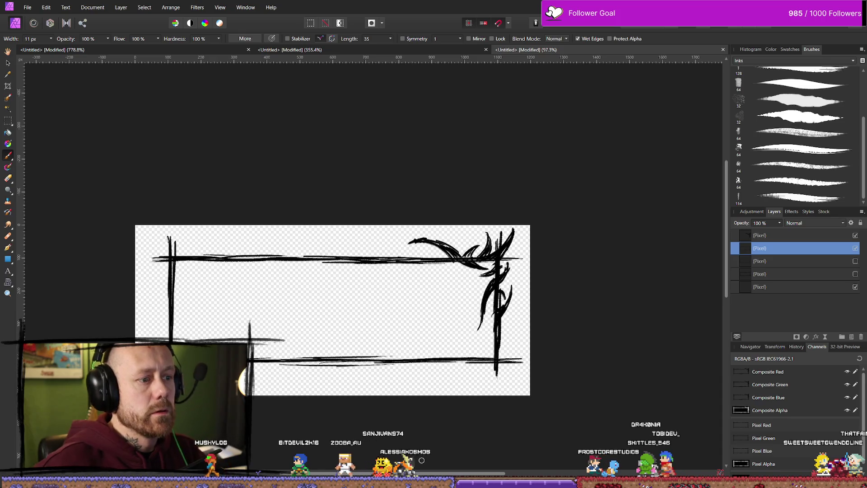
- Zoom out to review the finished ink frame, then switch to the Unreal Engine editor
scroll(374, 320, down, 5)
scroll(381, 374, up, 3)
scroll(382, 374, down, 3)
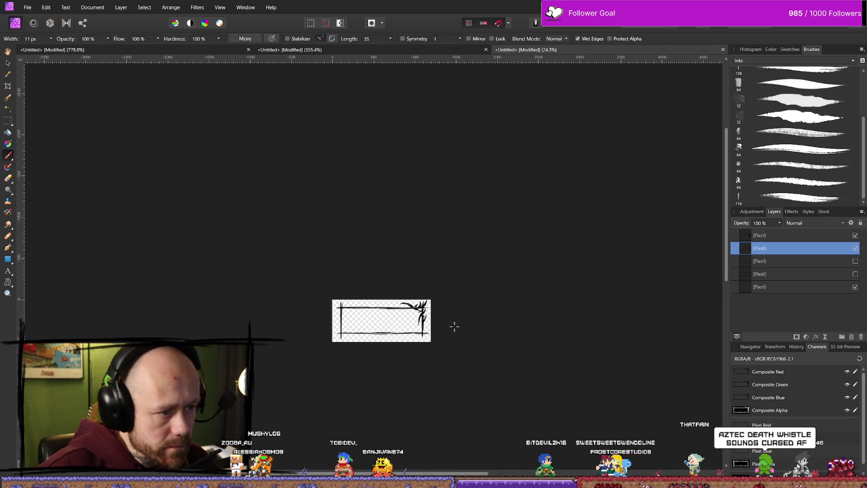
scroll(398, 329, up, 1)
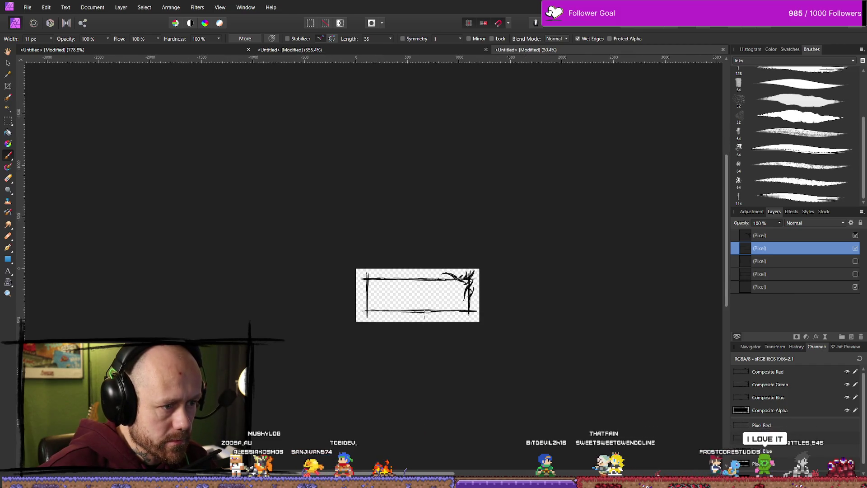
scroll(427, 301, down, 1)
scroll(426, 314, up, 3)
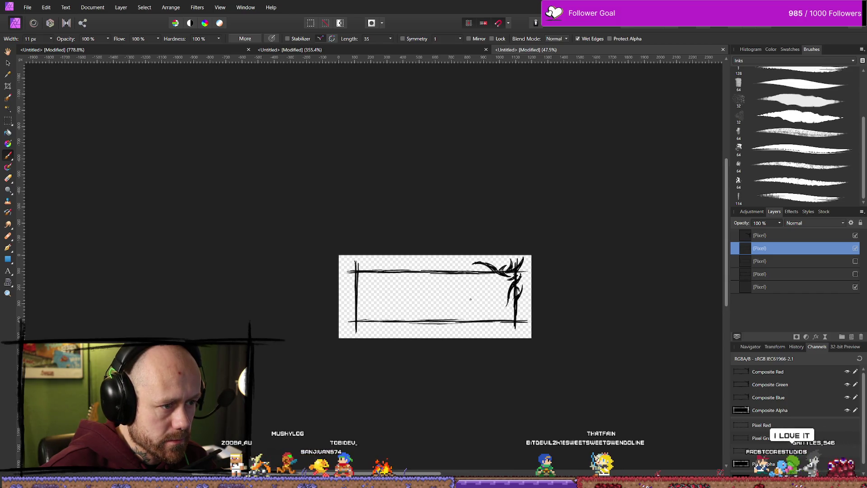
scroll(470, 300, down, 1)
scroll(484, 292, down, 2)
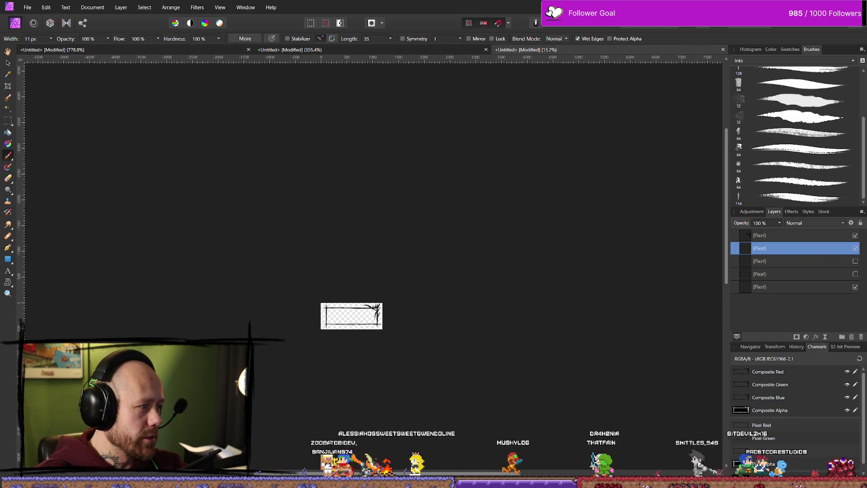
key(alt+Tab)
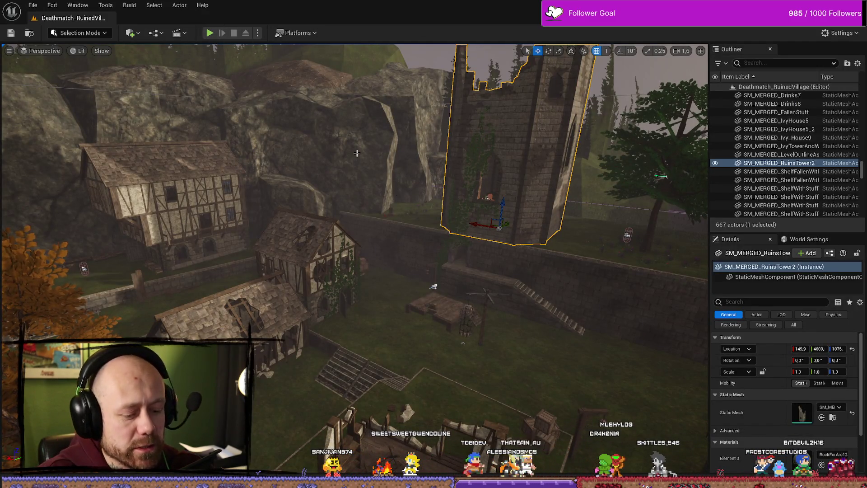
- Play-test the ruined-village level, quit the match from the Esc menu, and return to Affinity Photo
click(210, 33)
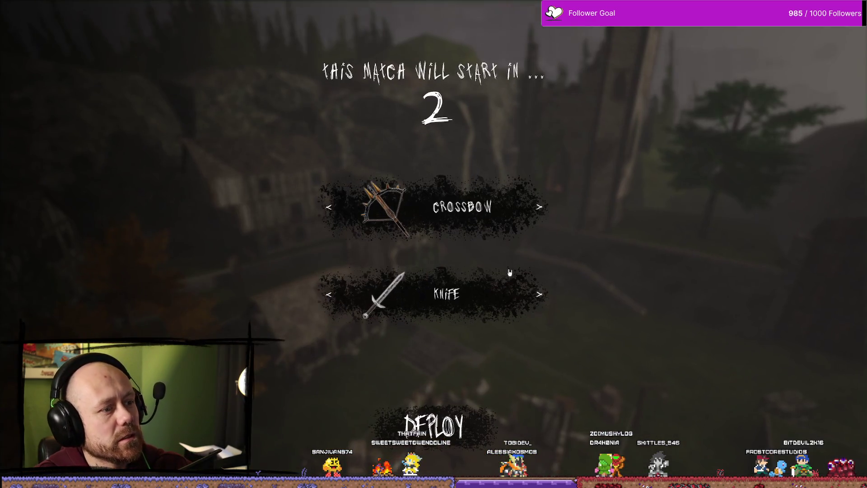
key(Escape)
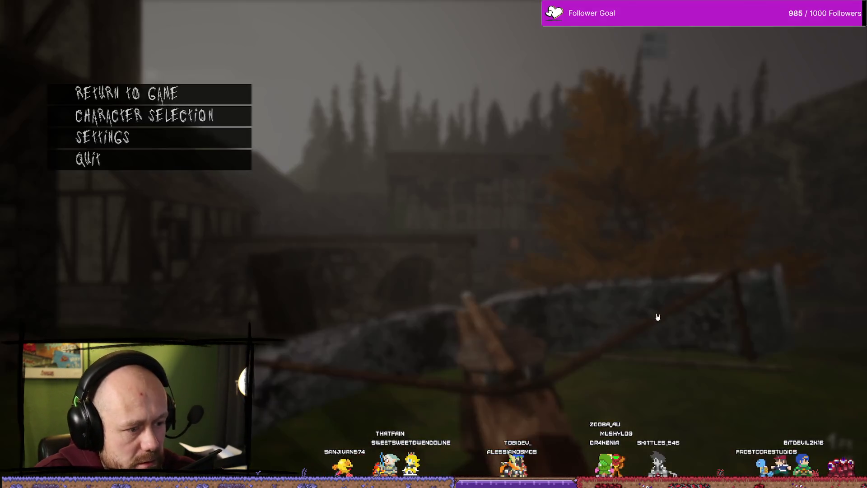
click(167, 158)
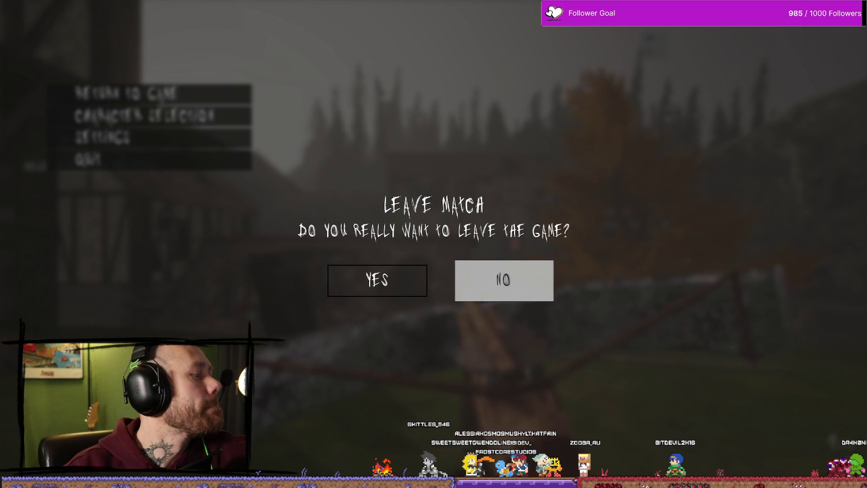
key(alt+Tab)
scroll(337, 367, up, 1)
scroll(406, 345, down, 2)
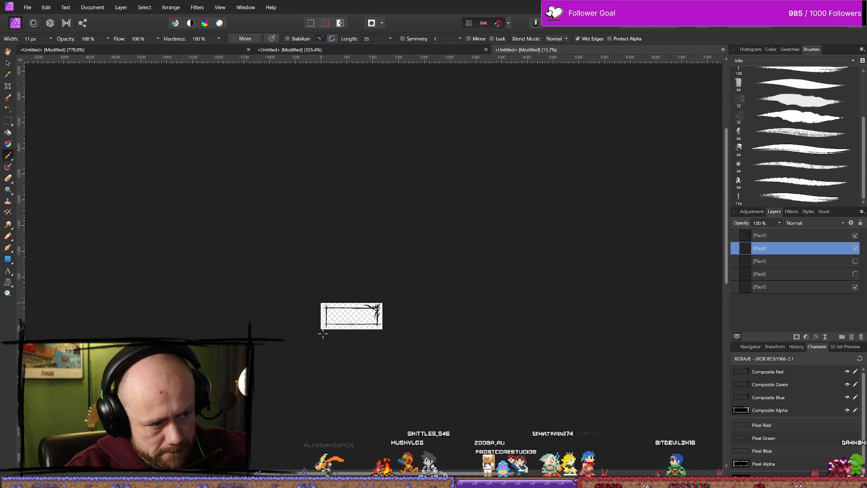
- Pan and zoom to bring the ink frame to the centre of the view
drag(363, 349, 396, 335)
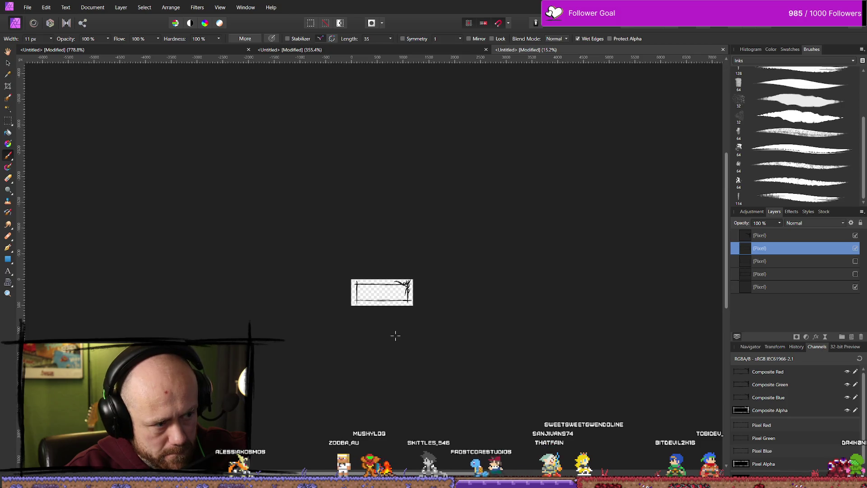
scroll(434, 348, up, 3)
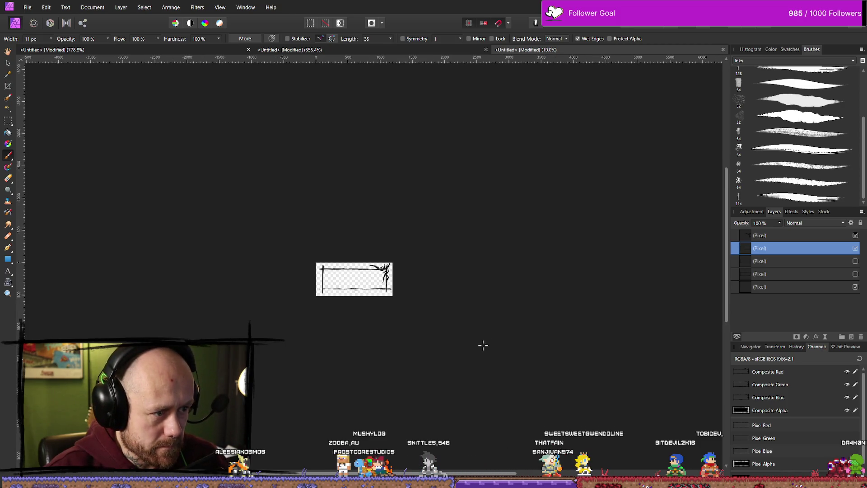
drag(312, 325, 364, 340)
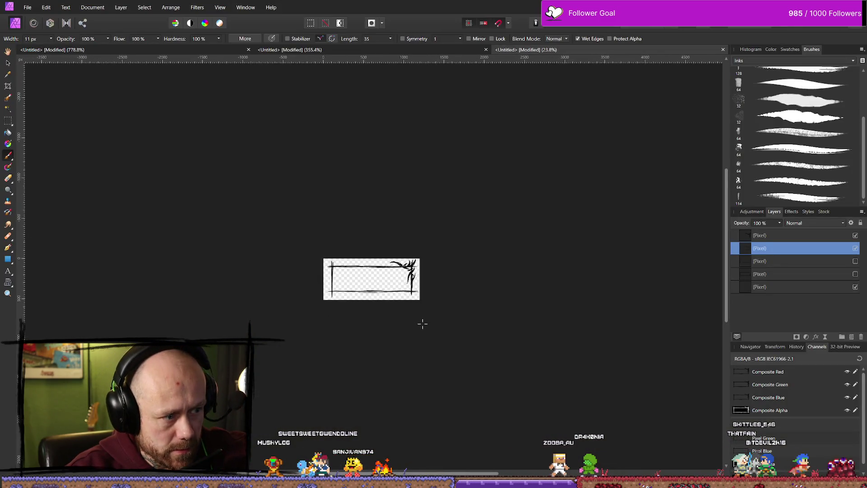
drag(422, 323, 426, 325)
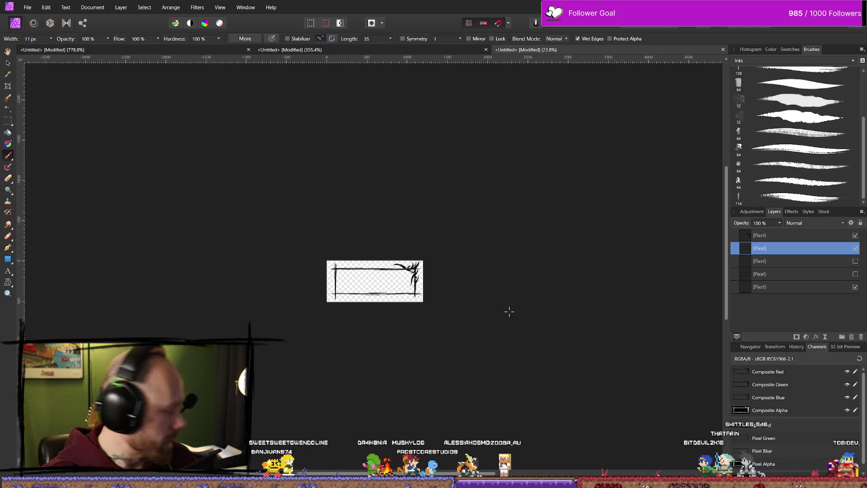
drag(519, 313, 589, 304)
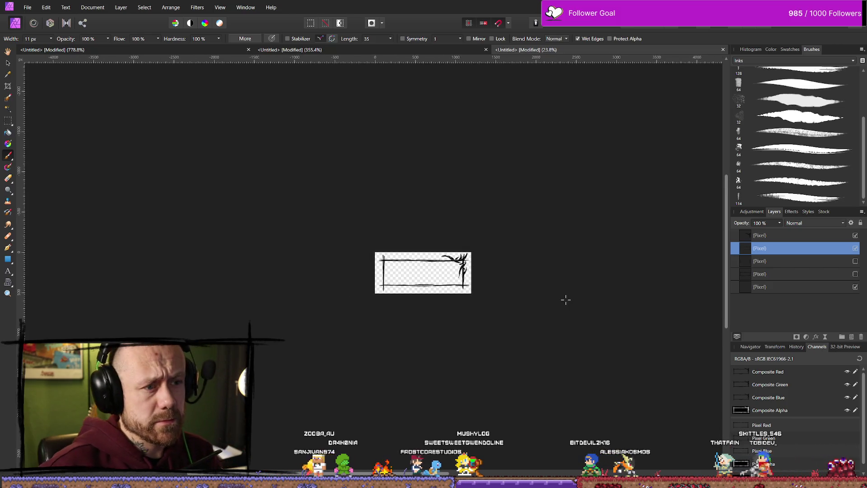
scroll(490, 286, up, 5)
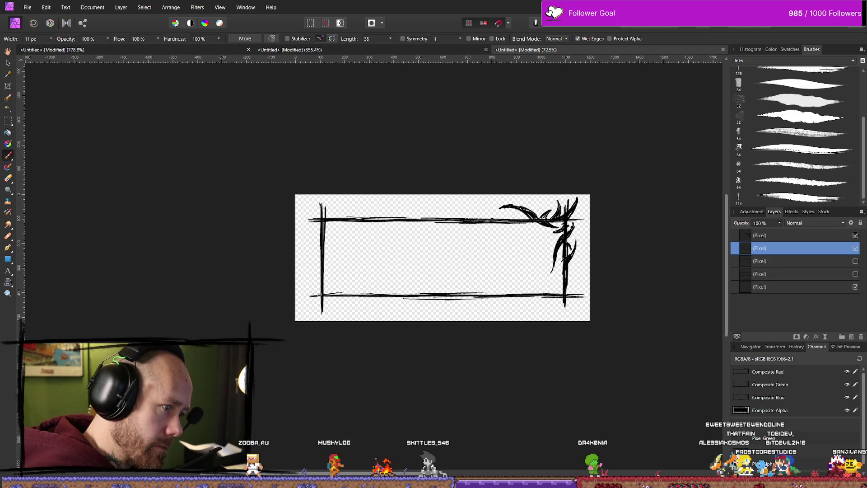
- Paint and undo a bottom-left edge stroke, then hide the ink frame-lines layer
mouse_move(383, 290)
mouse_down()
mouse_move(336, 293)
mouse_move(413, 288)
mouse_move(377, 300)
mouse_up()
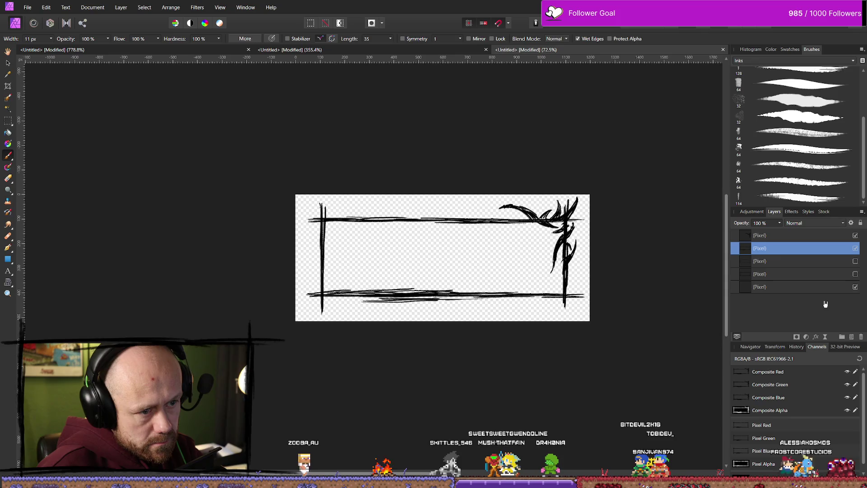
key(ctrl+z)
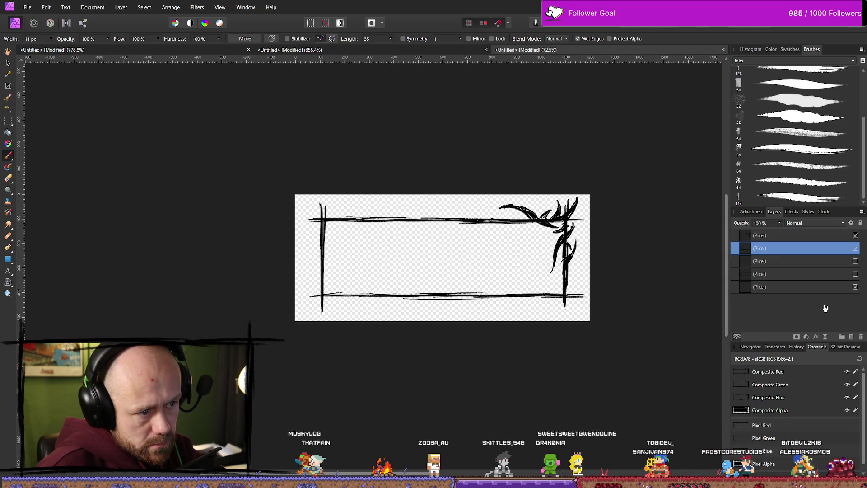
click(856, 249)
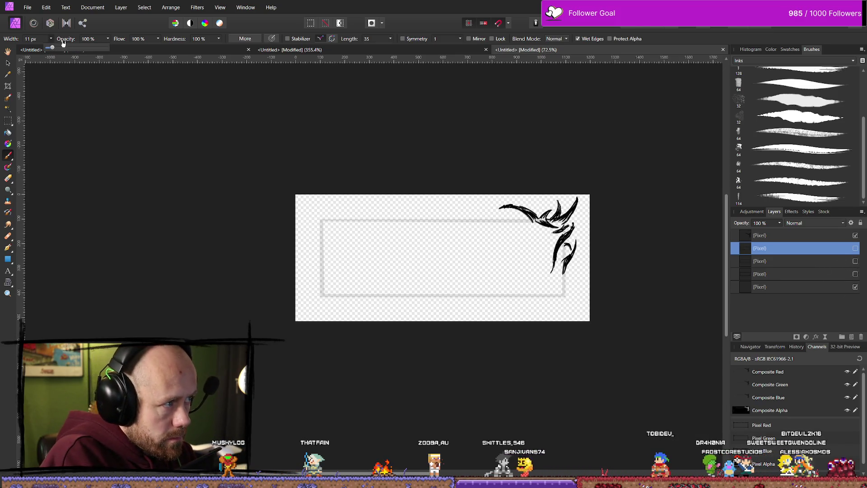
- Widen the brush and flick the old frame-stroke layer on and off, leaving it hidden
drag(53, 49, 56, 49)
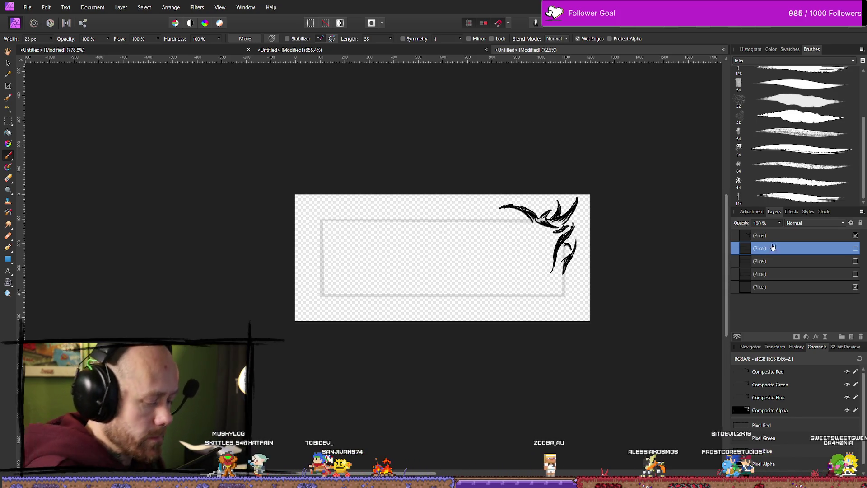
click(855, 249)
click(856, 249)
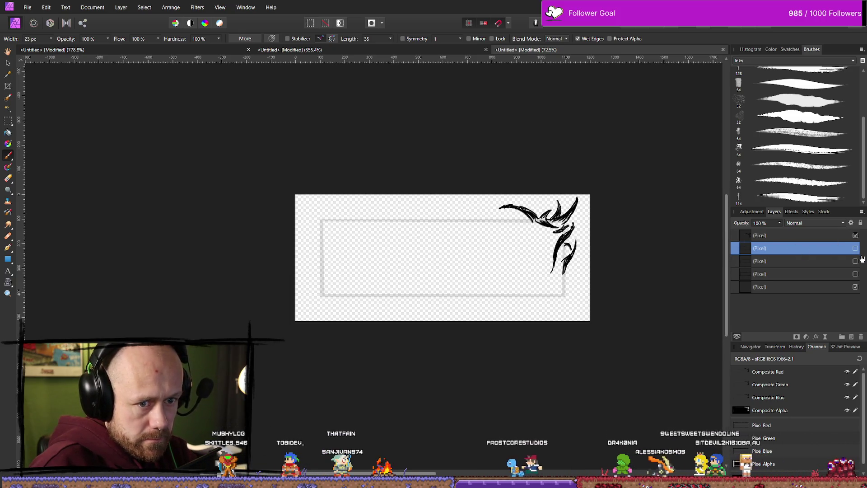
click(856, 249)
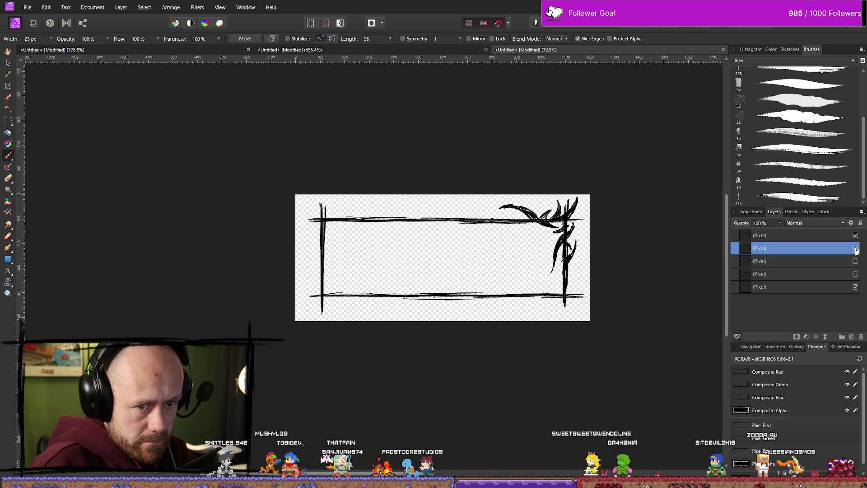
click(856, 249)
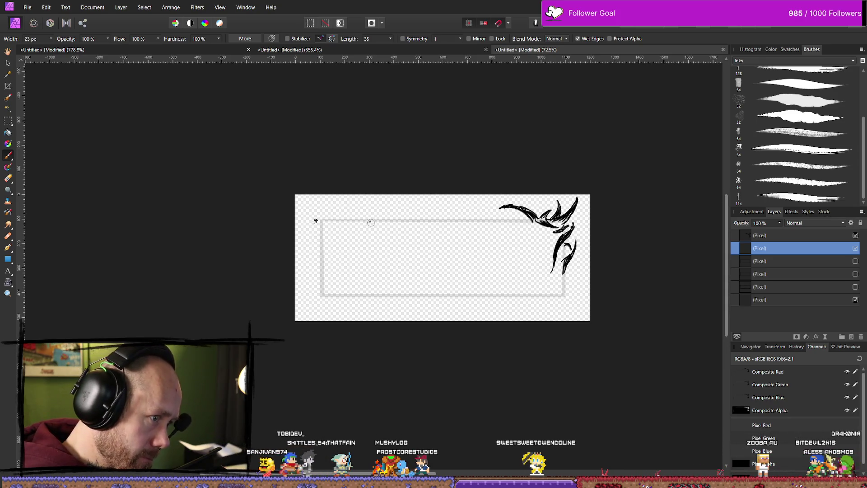
- Paint new ink strokes along the top edge, a doubled left edge, and the bottom edge
drag(309, 220, 589, 217)
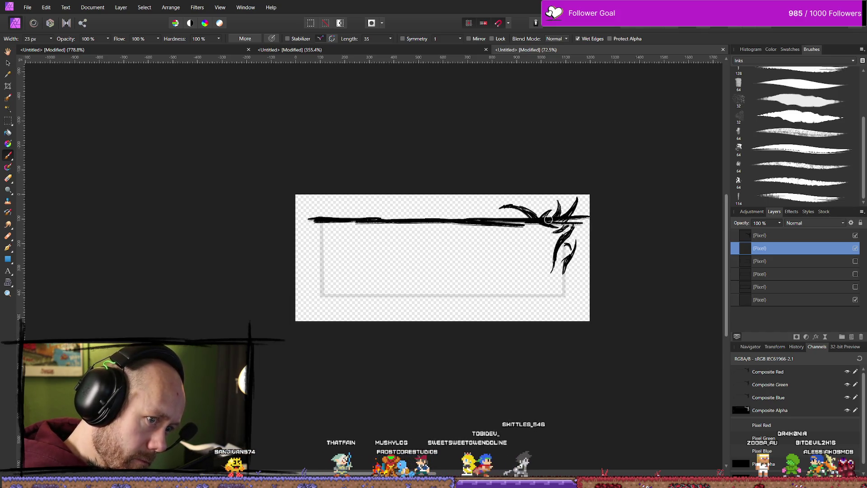
drag(322, 207, 323, 303)
drag(326, 207, 326, 310)
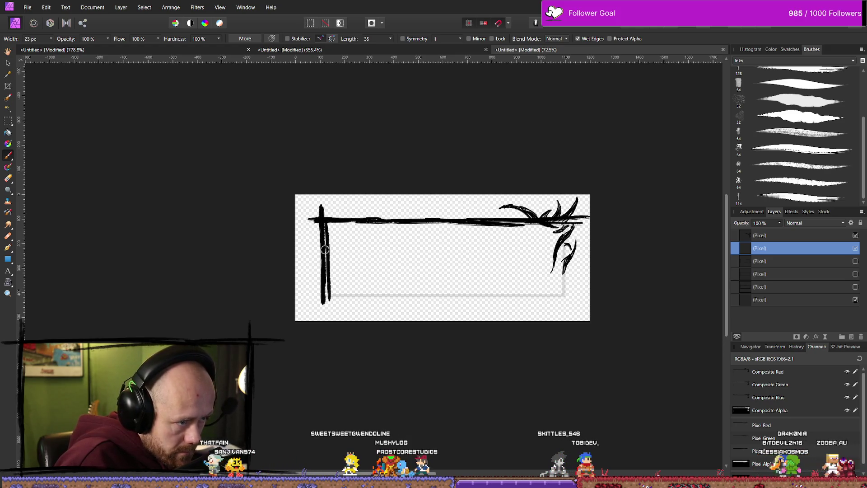
drag(307, 296, 544, 294)
drag(483, 297, 580, 298)
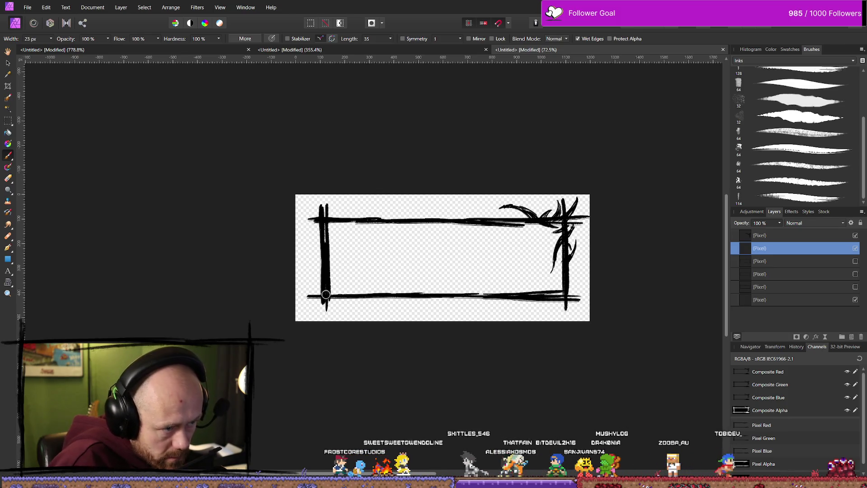
scroll(355, 319, down, 5)
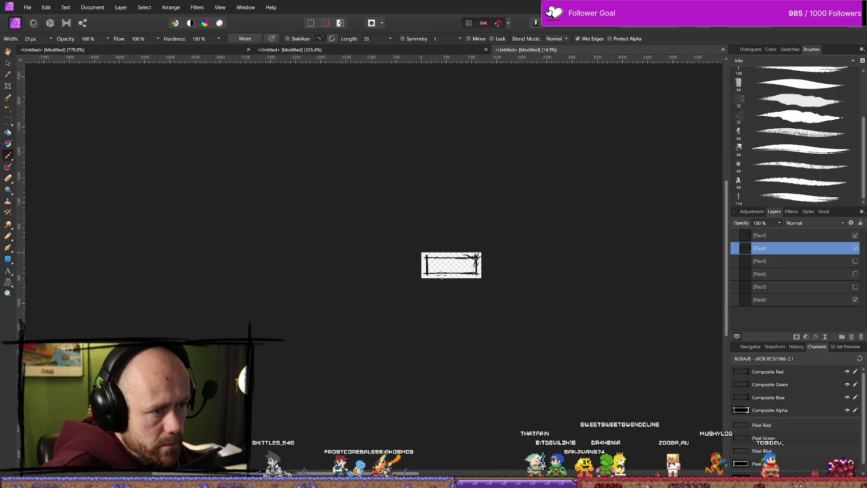
- Add thin ink strokes along and just inside the bottom border
scroll(459, 281, up, 4)
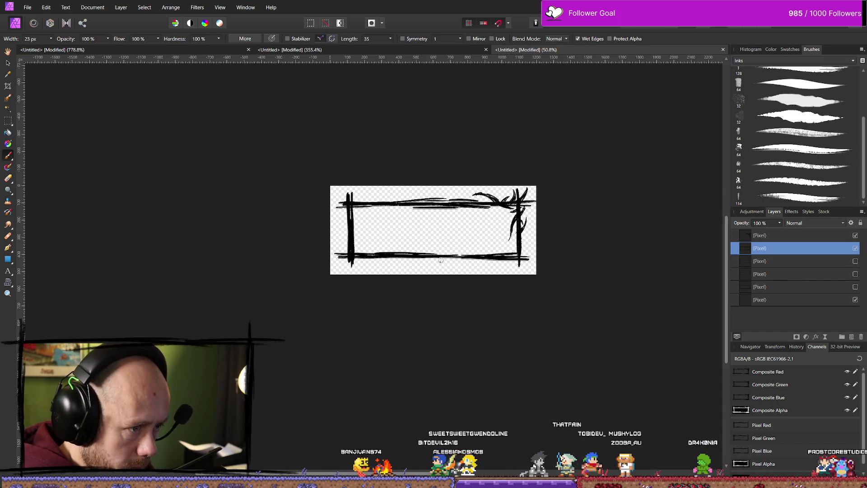
drag(434, 260, 502, 260)
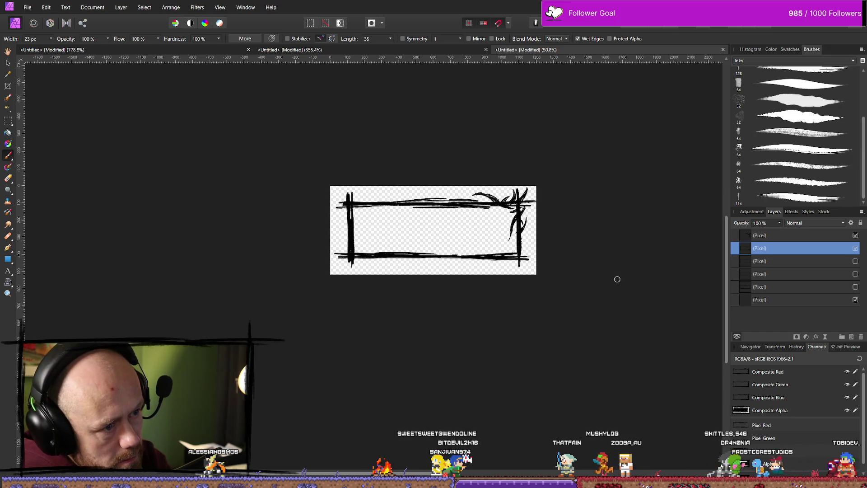
scroll(617, 279, down, 5)
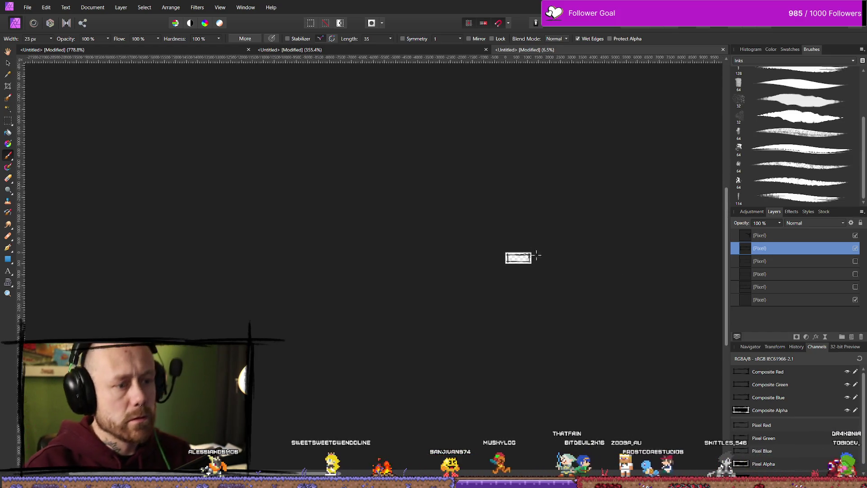
drag(548, 227, 467, 269)
scroll(480, 262, up, 2)
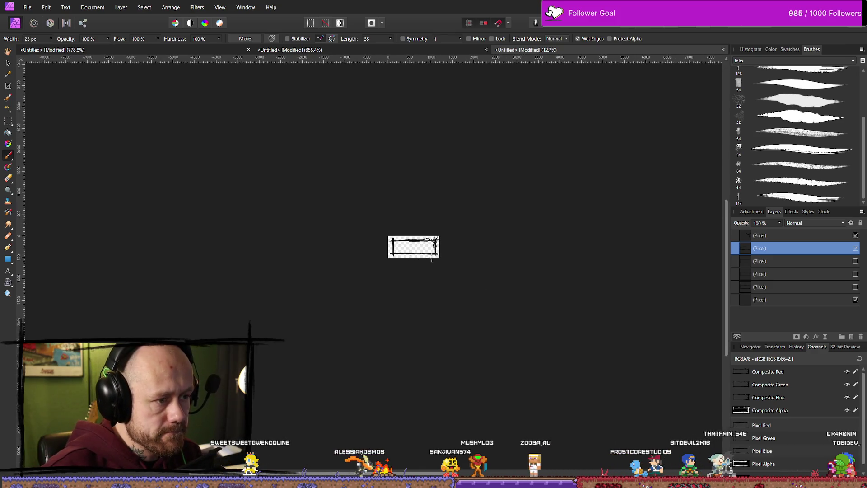
scroll(477, 259, up, 4)
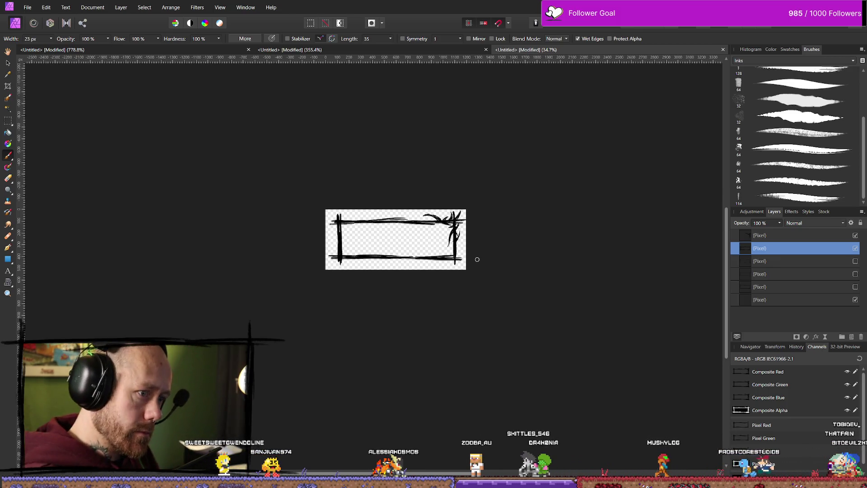
drag(420, 251, 361, 256)
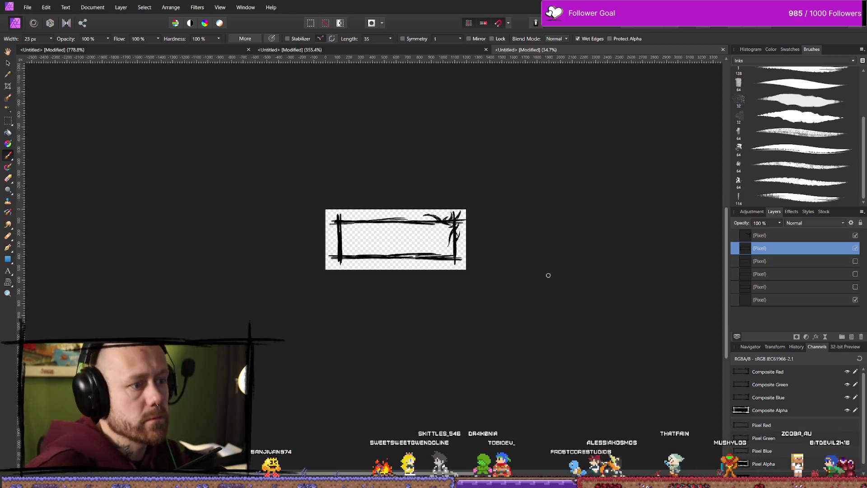
scroll(469, 347, down, 4)
scroll(446, 311, up, 2)
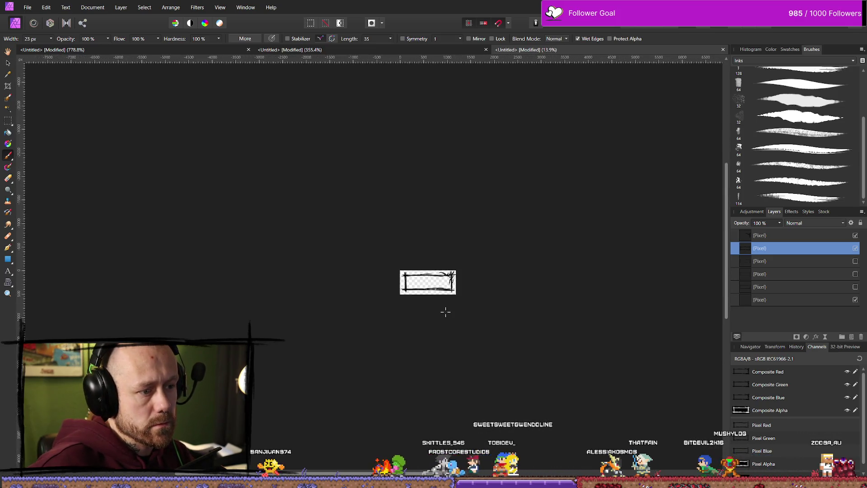
scroll(457, 311, up, 3)
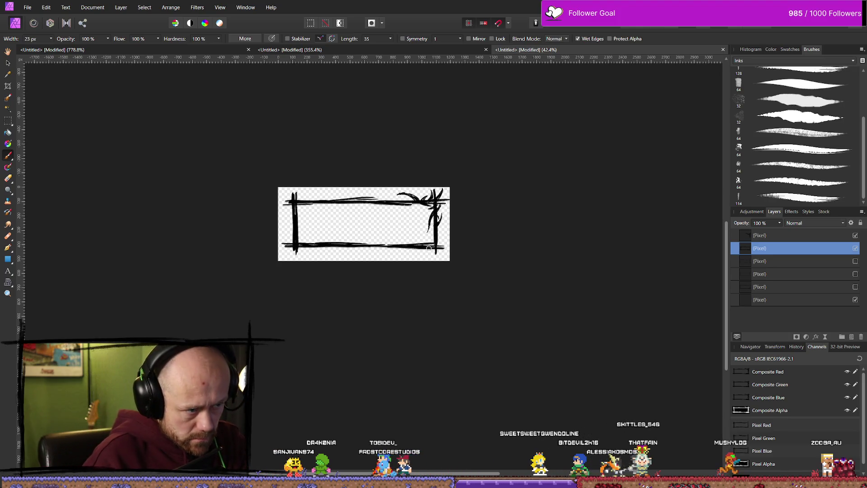
- Try short strokes above the bottom line and undo them
drag(367, 237, 383, 235)
key(ctrl+z)
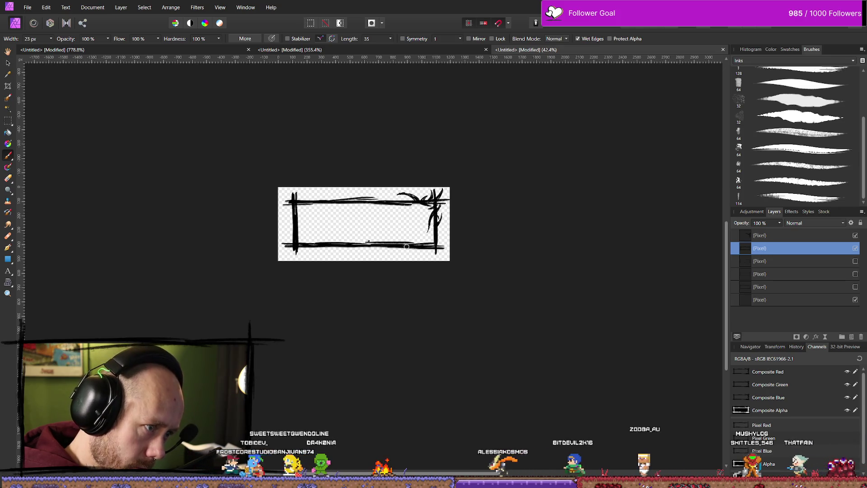
drag(356, 239, 377, 243)
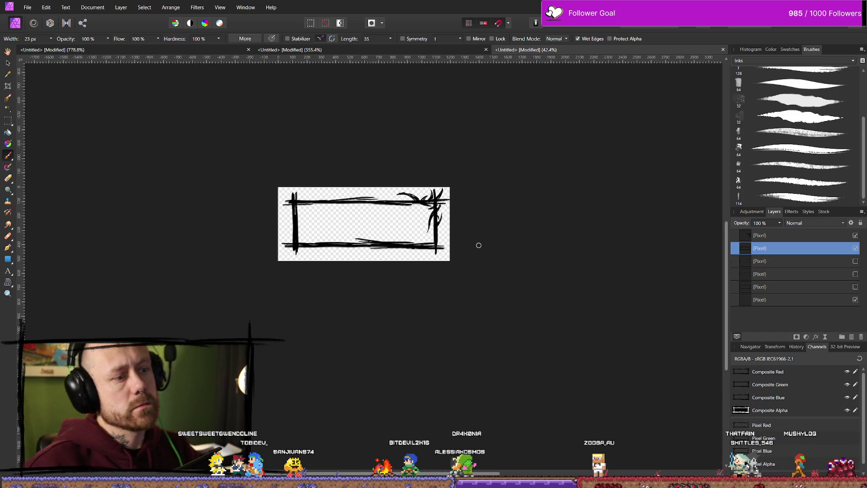
scroll(479, 245, down, 5)
scroll(483, 232, up, 8)
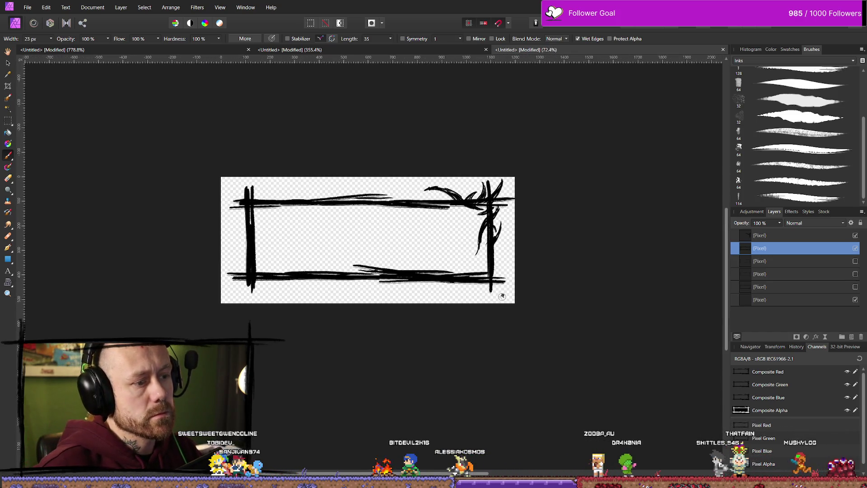
key(ctrl+z)
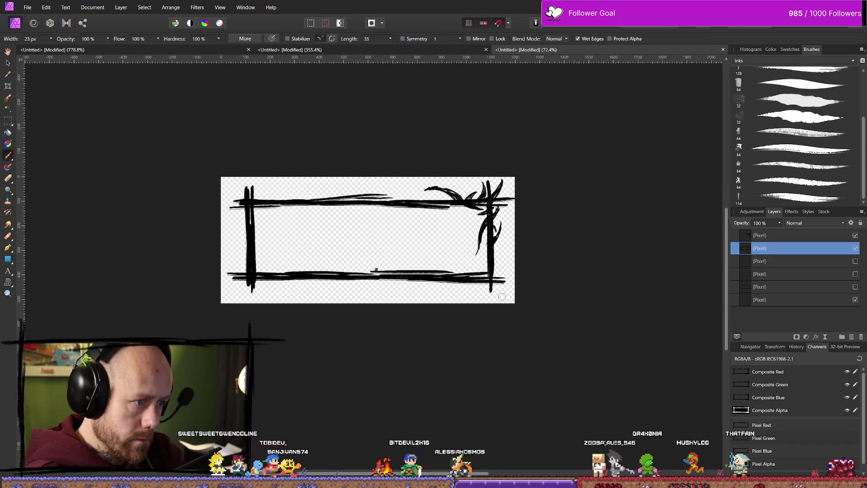
key(ctrl+z)
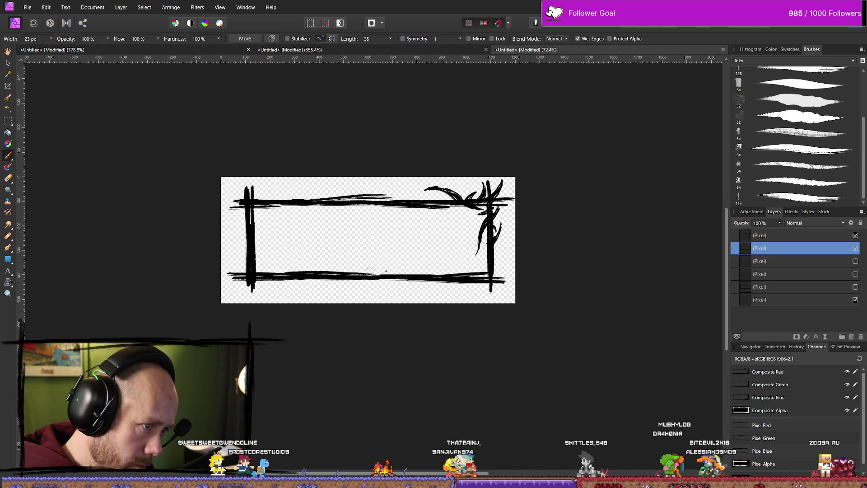
- Draw a stroke above the bottom line, redraw it shorter, and add a short one beneath
drag(351, 267, 416, 269)
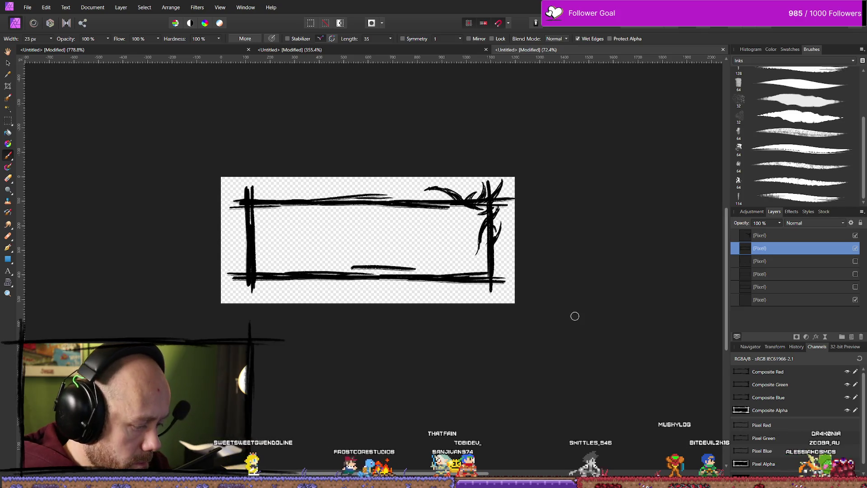
key(ctrl+z)
drag(359, 269, 451, 272)
drag(396, 283, 429, 283)
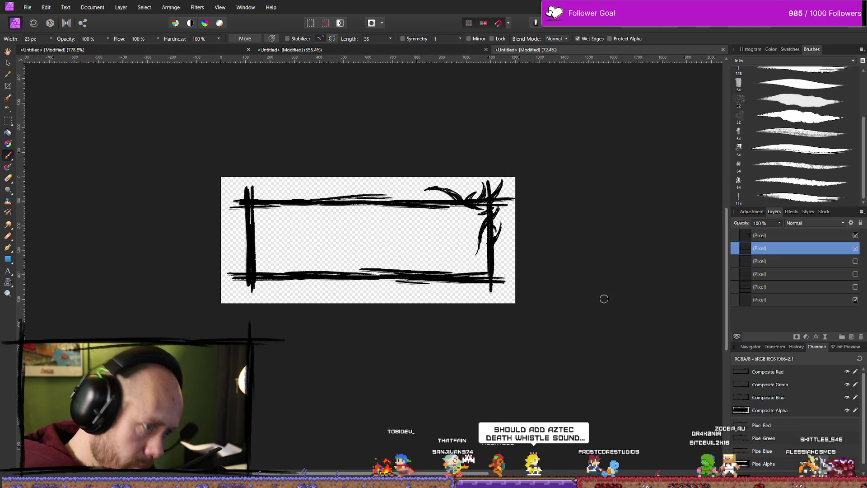
scroll(603, 299, down, 5)
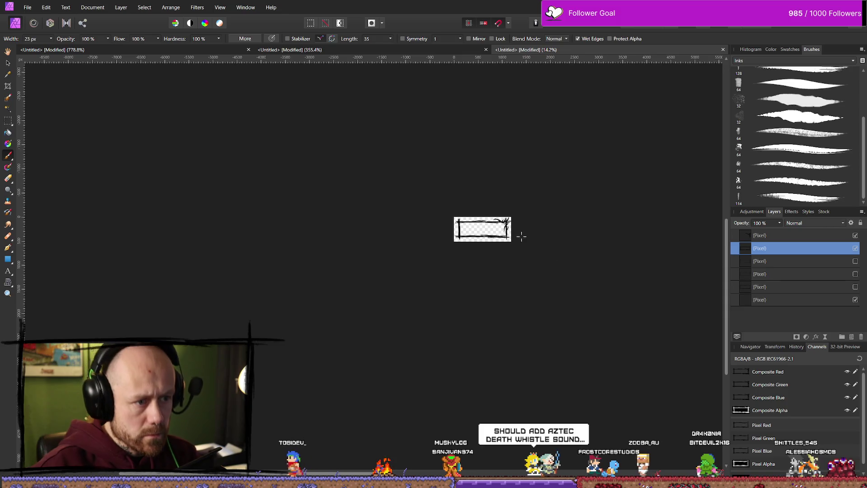
drag(530, 226, 525, 230)
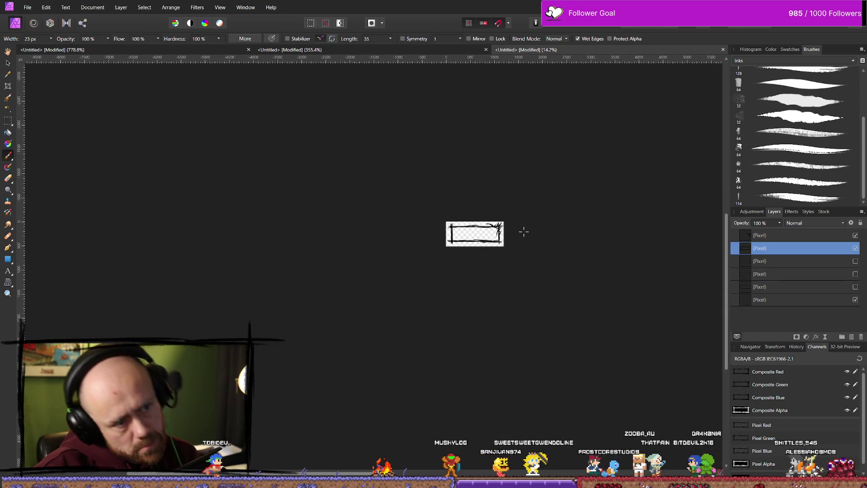
scroll(522, 220, up, 7)
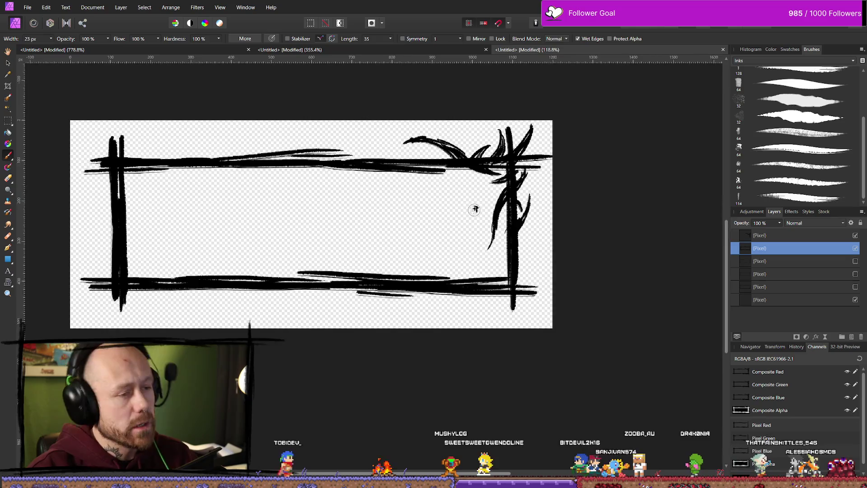
- Set the Paint Brush Width in the context toolbar to 11 px
scroll(431, 238, down, 2)
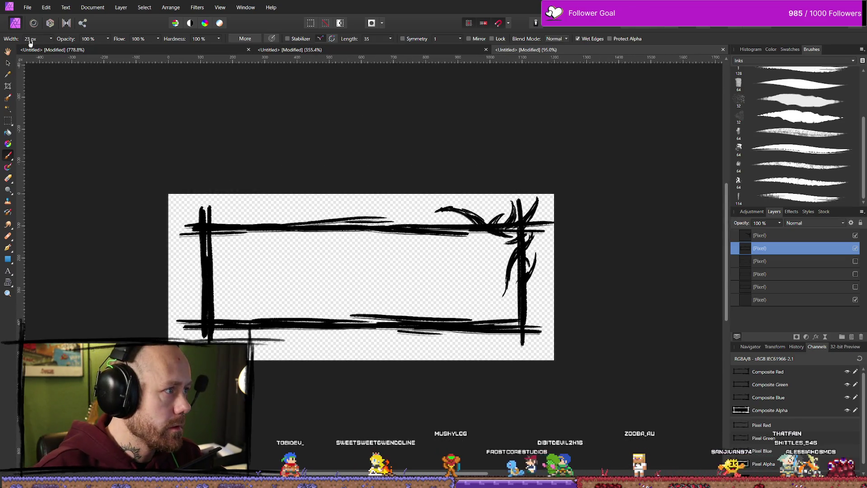
click(35, 39)
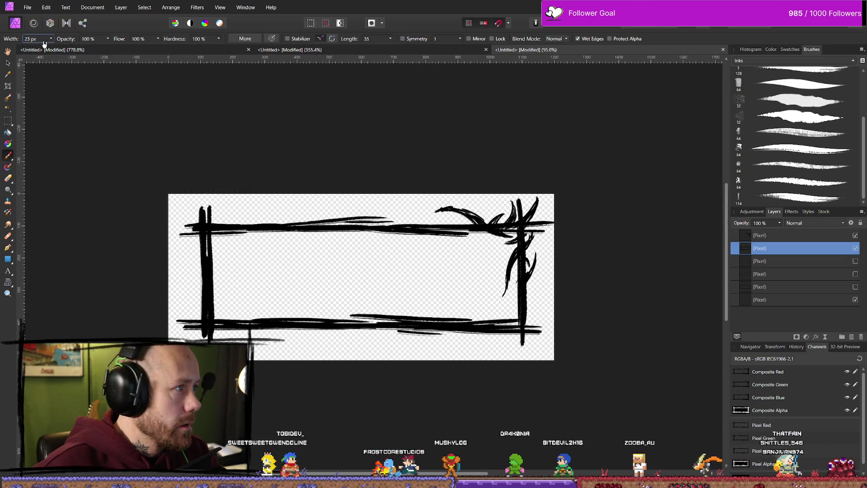
text(11)
key(Return)
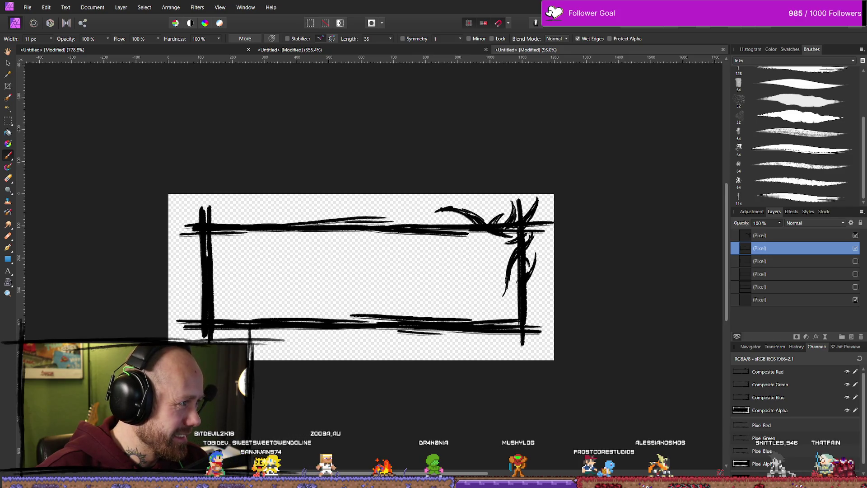
- Search 'Aztec death whistle' in Firefox and open the top YouTube video result
key(alt+Tab)
text(Aztec death whistle)
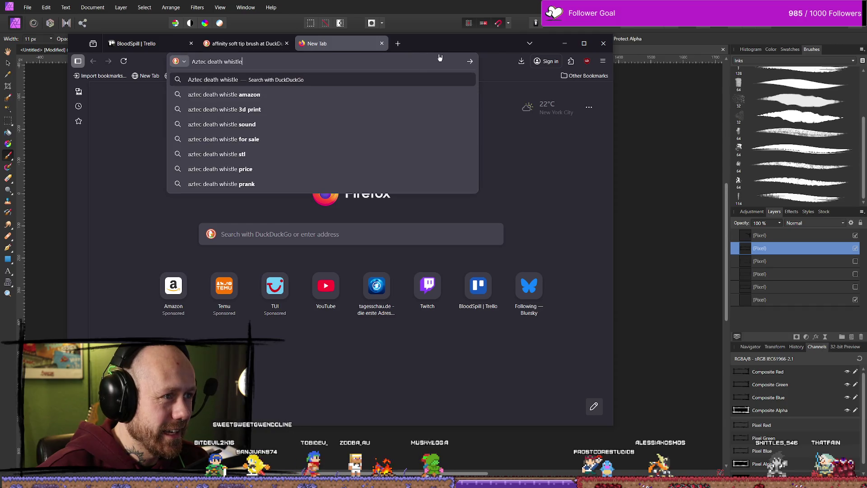
key(Return)
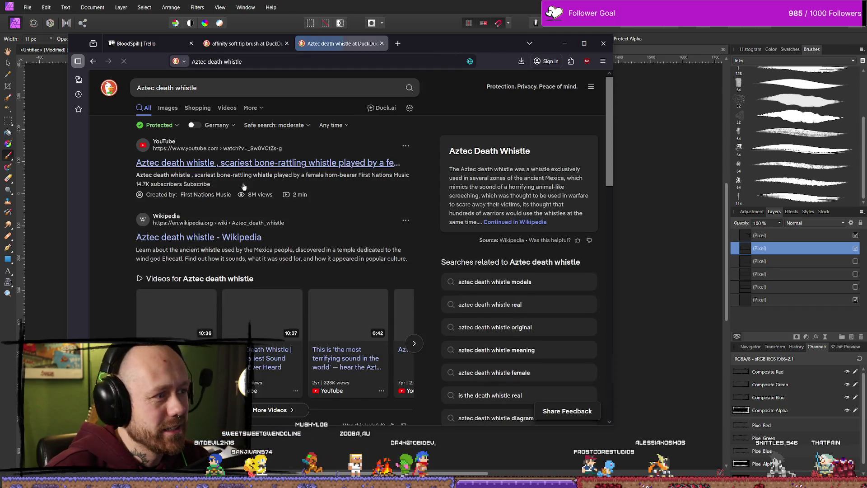
click(285, 164)
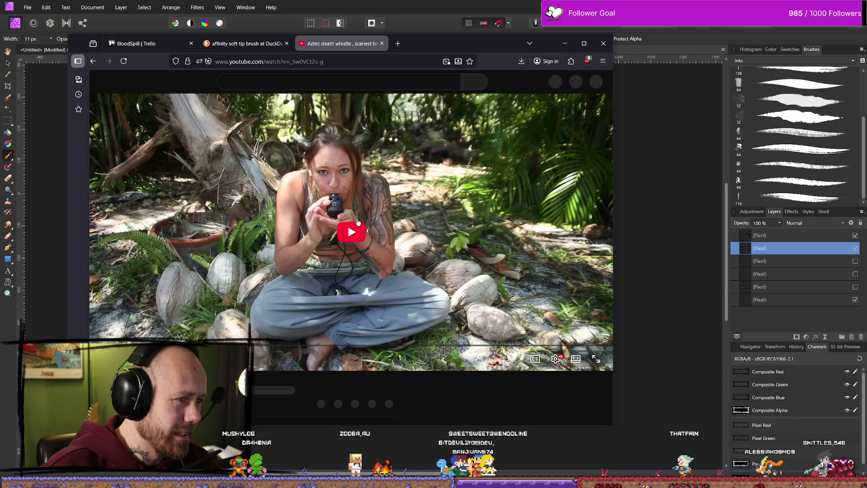
- Play the Aztec death whistle video and seek forward to where the whistle is blown
click(339, 248)
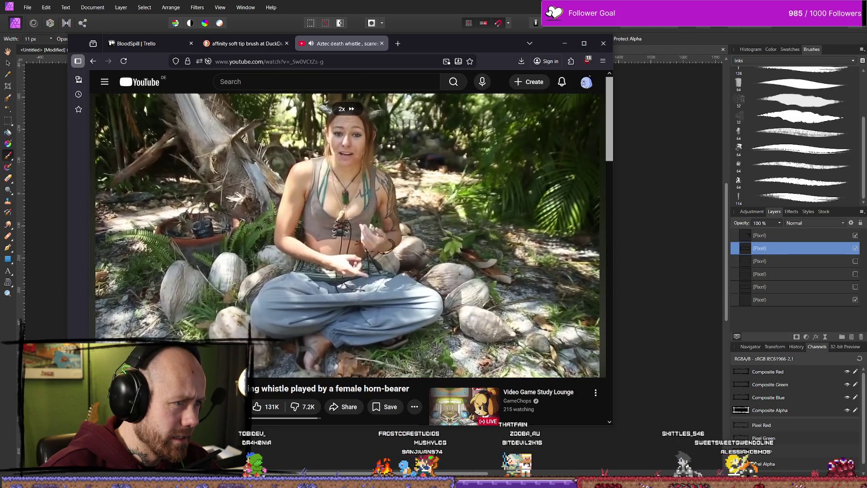
drag(239, 357, 215, 356)
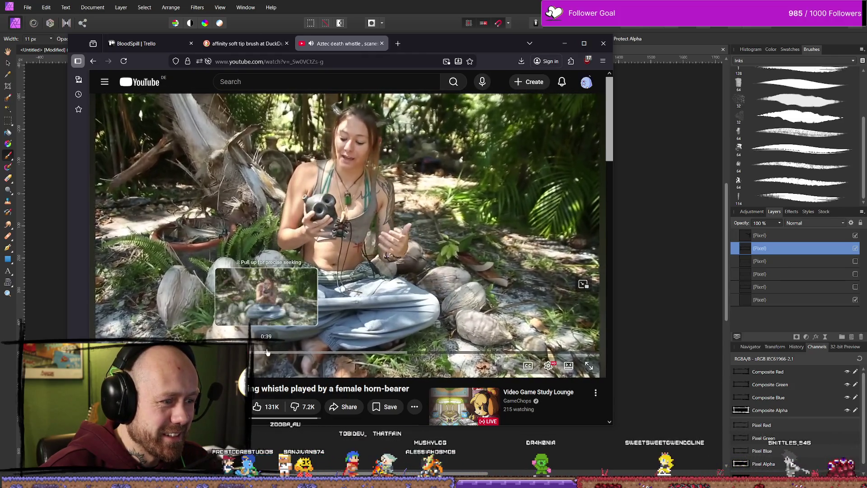
click(266, 352)
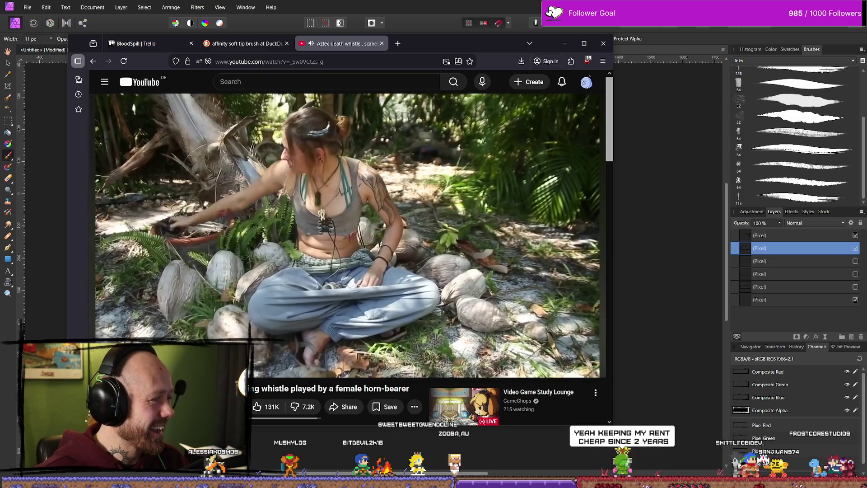
mouse_move(428, 182)
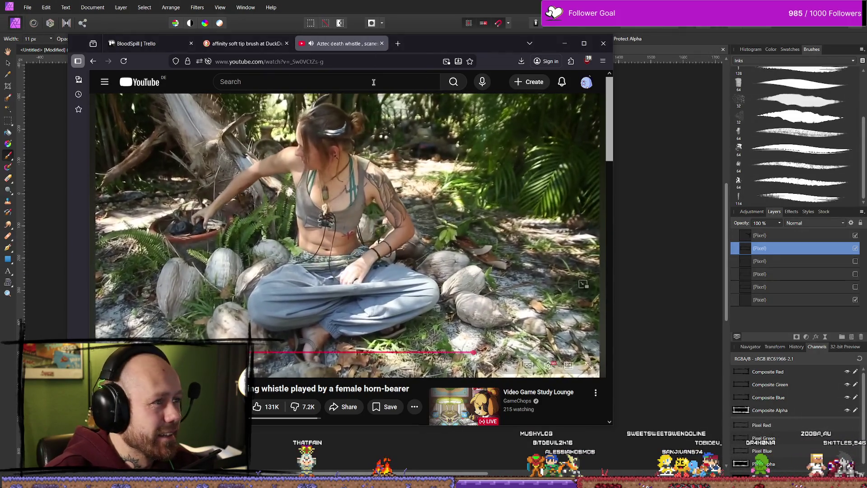
- Switch to the BloodSpill Trello board and scroll across its lists
click(165, 44)
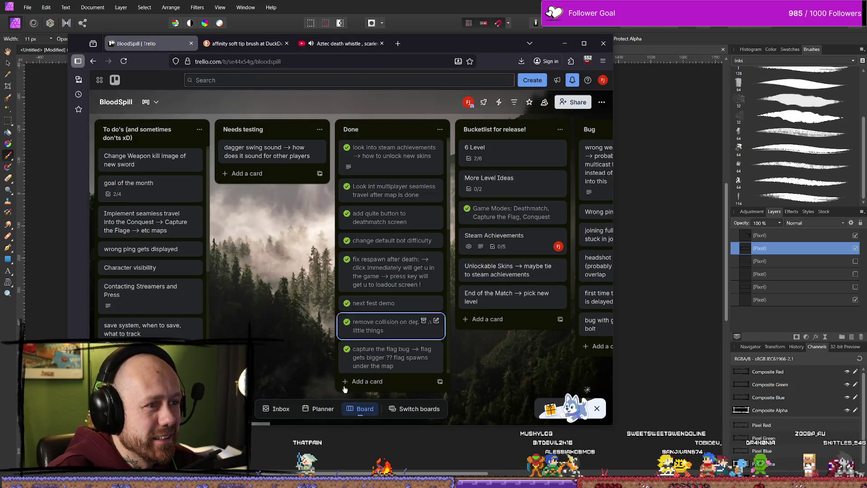
scroll(253, 426, right, 5)
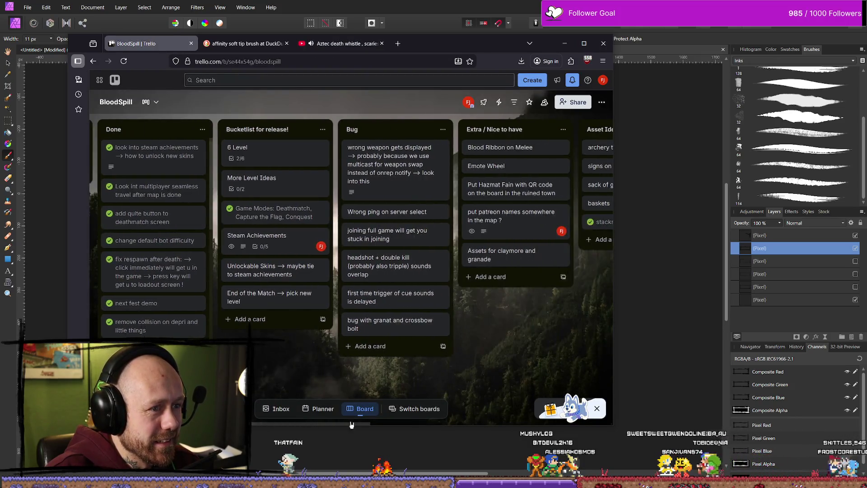
scroll(253, 426, left, 5)
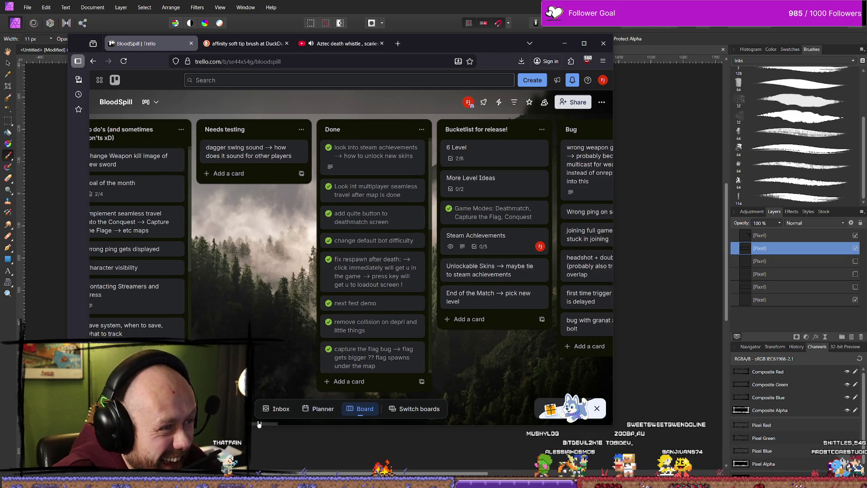
scroll(313, 415, right, 3)
scroll(314, 414, right, 8)
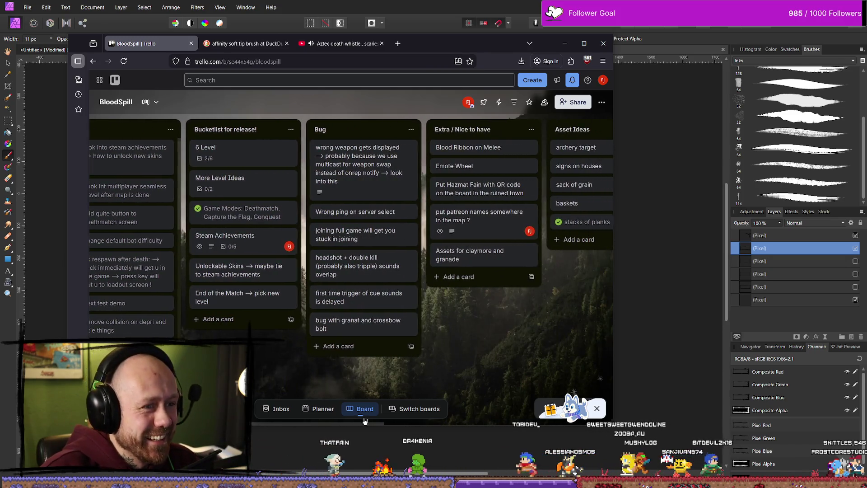
mouse_move(443, 420)
mouse_down()
mouse_move(501, 421)
mouse_move(394, 420)
mouse_move(531, 418)
mouse_up()
- Add an 'Add Aztec death whistle sound in game' card atop To do, then minimize Firefox
mouse_move(512, 45)
mouse_down()
mouse_move(568, 69)
mouse_move(567, 59)
mouse_up()
mouse_move(501, 436)
mouse_down()
mouse_move(555, 436)
mouse_move(257, 436)
mouse_up()
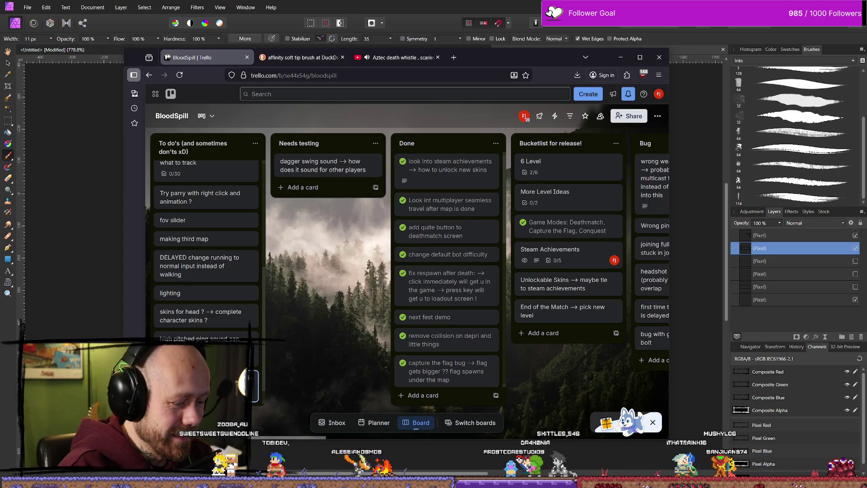
scroll(208, 244, up, 1)
mouse_move(208, 244)
mouse_down()
mouse_move(209, 171)
mouse_move(208, 199)
mouse_up()
scroll(199, 226, down, 3)
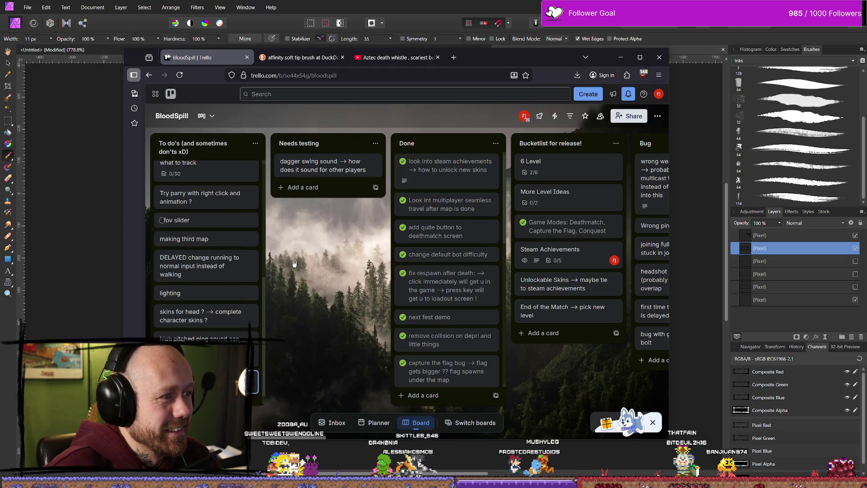
scroll(195, 234, up, 3)
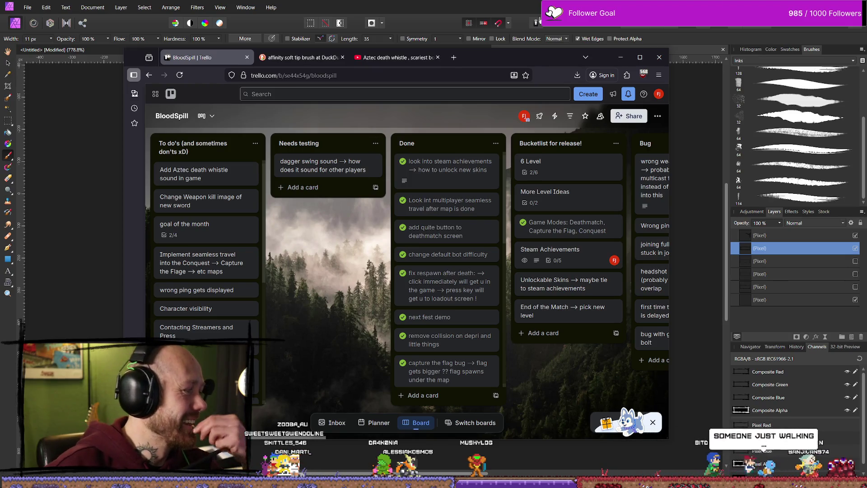
click(620, 58)
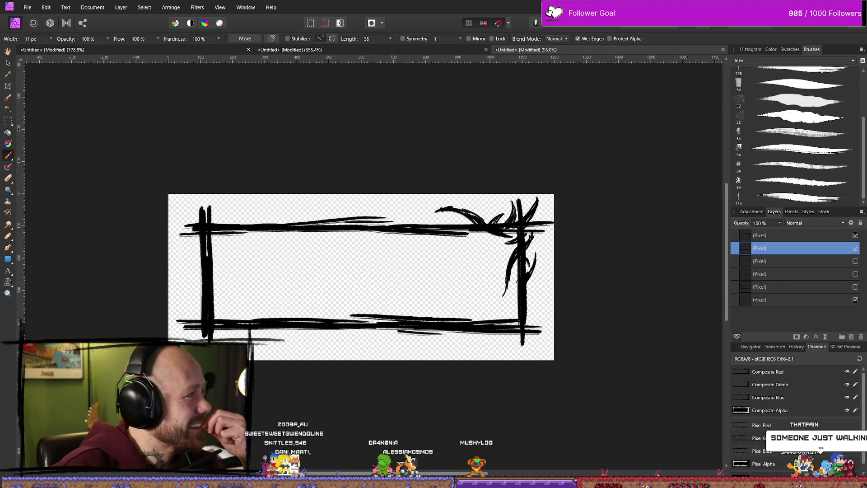
- Bring Firefox back, go to YouTube and search for 'Aztec death whistle'
key(alt+Tab)
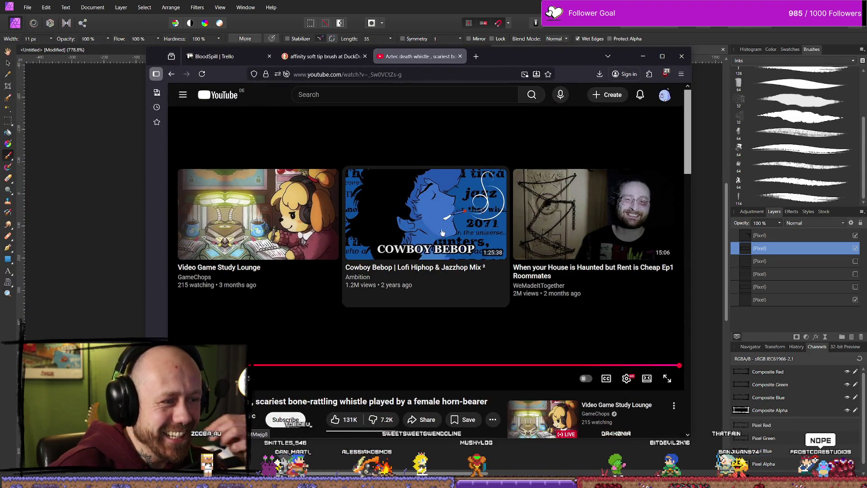
key(alt+Left)
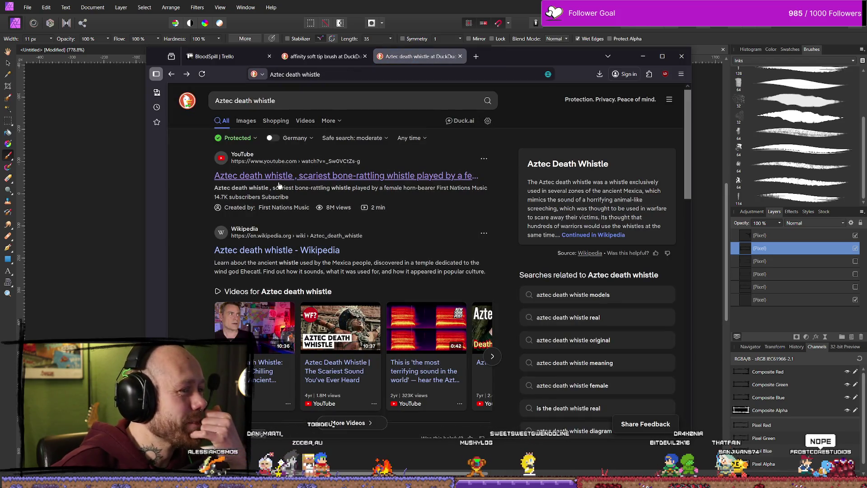
click(364, 72)
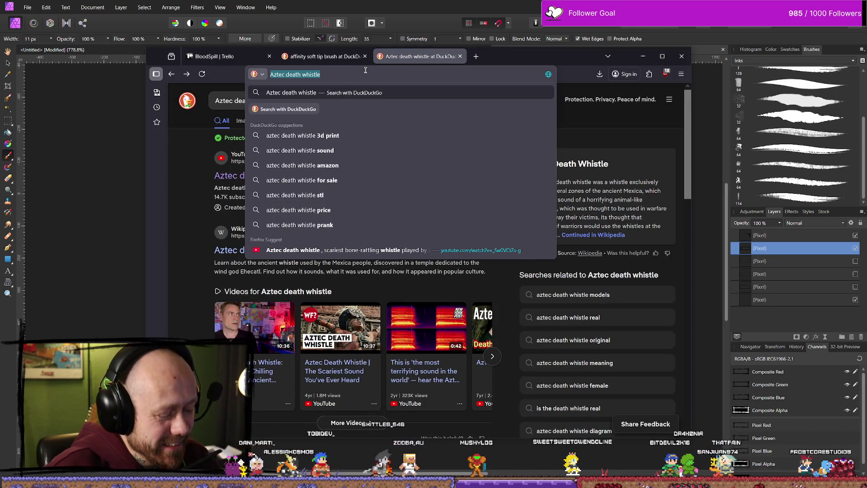
text(youtube.com)
key(Return)
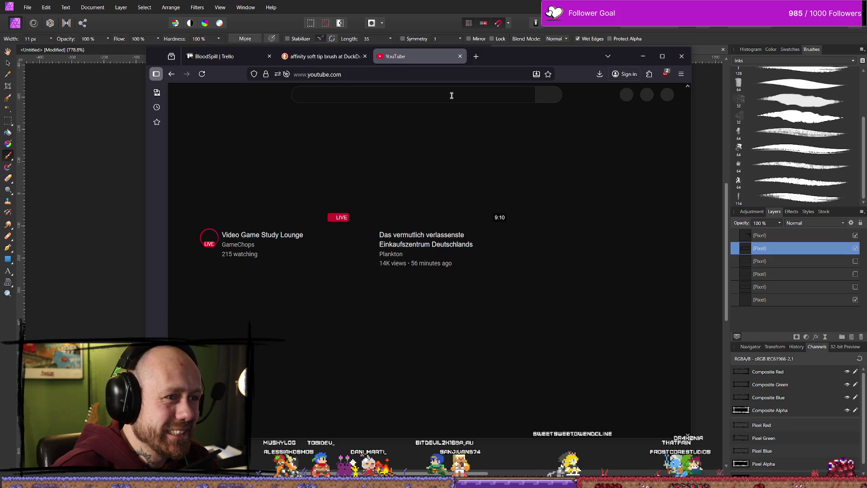
click(451, 97)
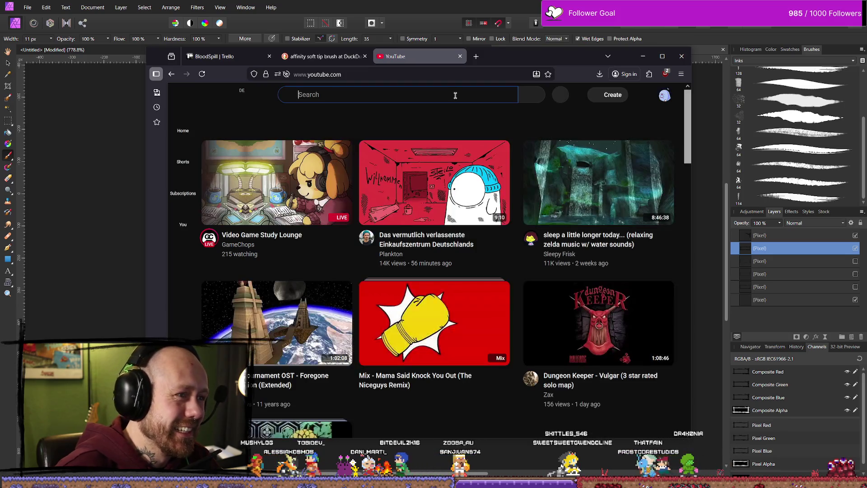
text(Aztec death whistle)
key(Return)
- Watch a death whistle Short with lowered volume, then pause and close it
click(431, 335)
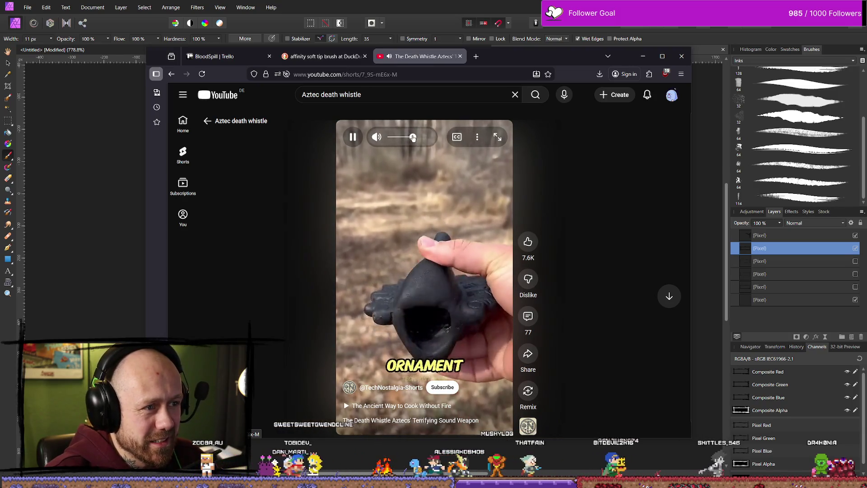
click(403, 138)
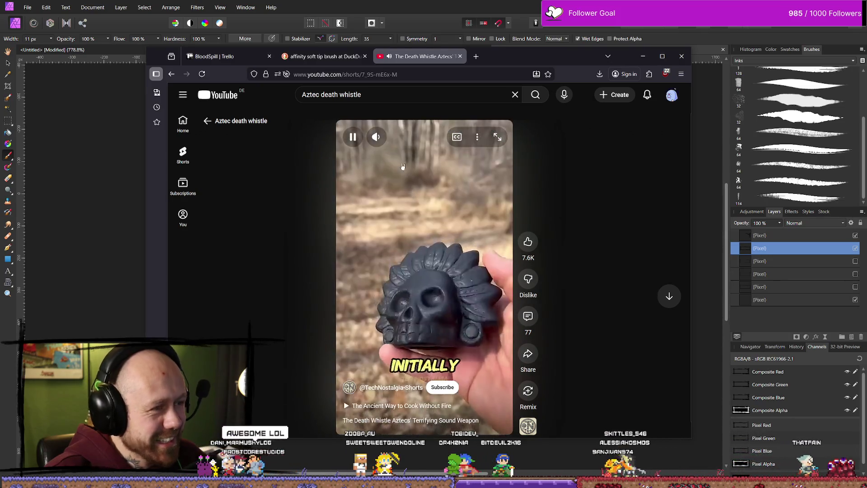
click(402, 237)
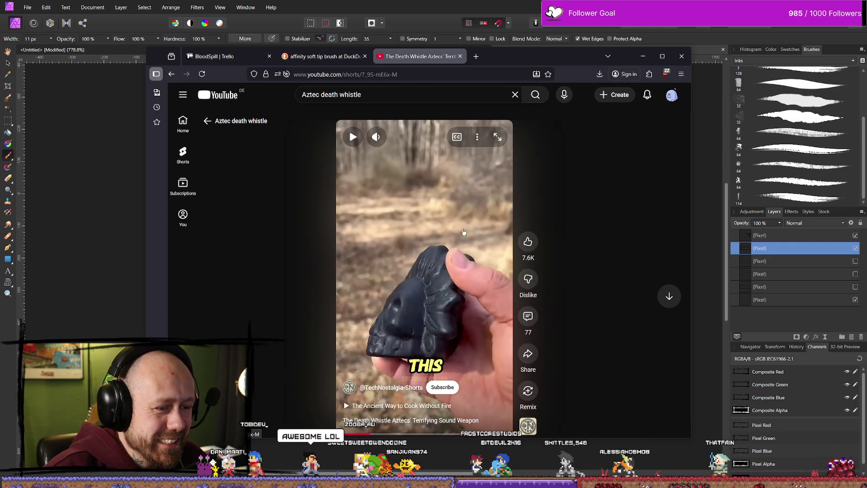
click(311, 162)
scroll(338, 289, down, 3)
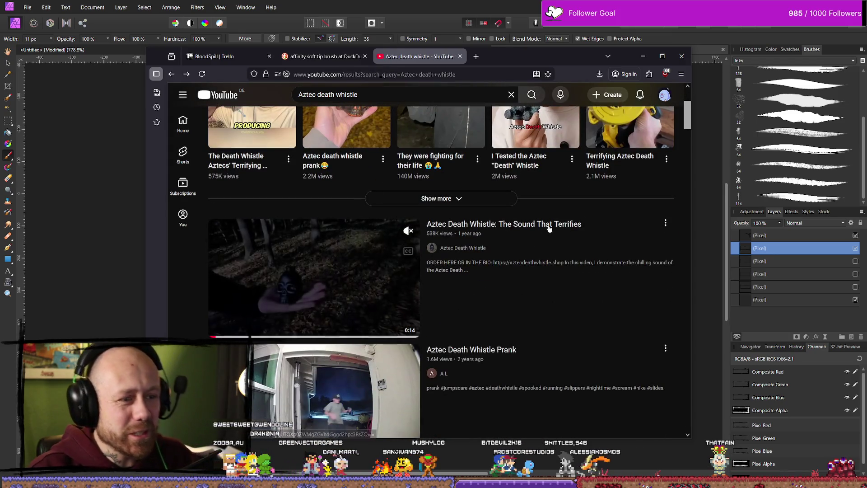
- Watch 'Aztec Death Whistle: The Sound That Terrifies', then put the cursor in the search box
click(549, 226)
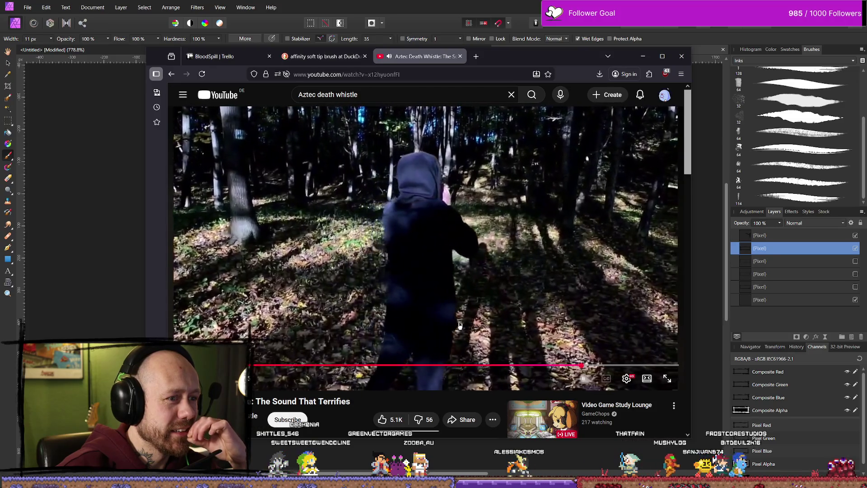
click(381, 97)
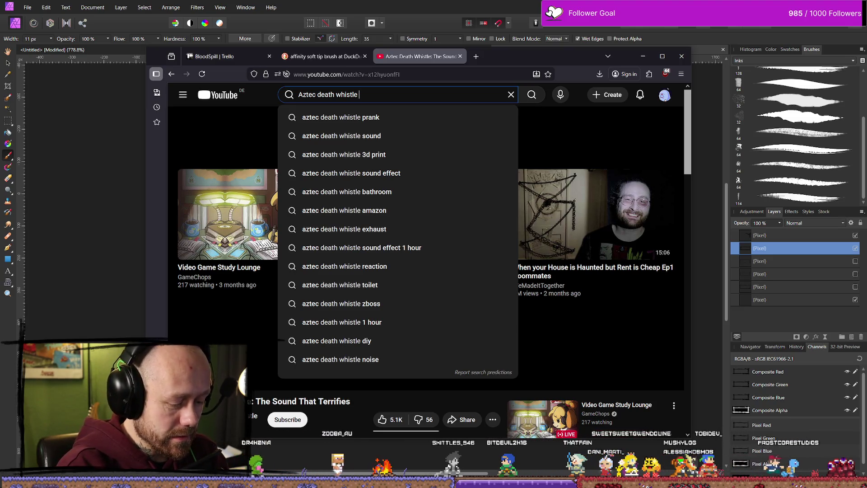
- Search YouTube for 'Aztec death whistle group of people using it'
text(group)
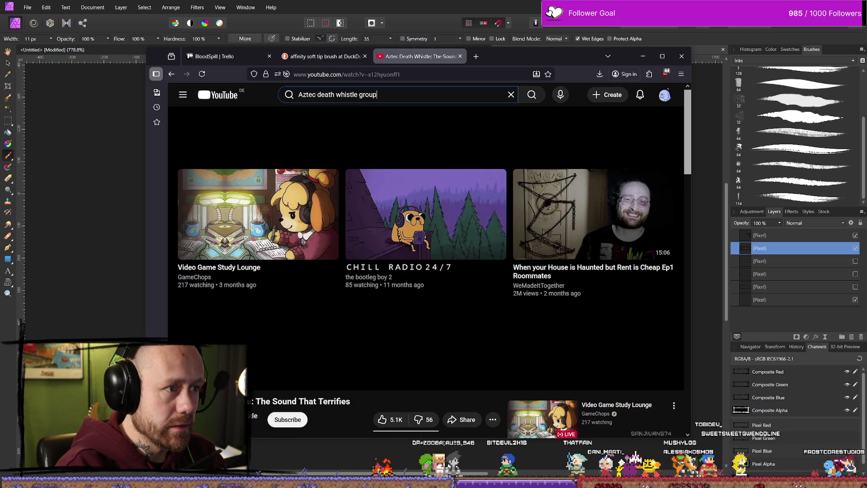
text( of people )
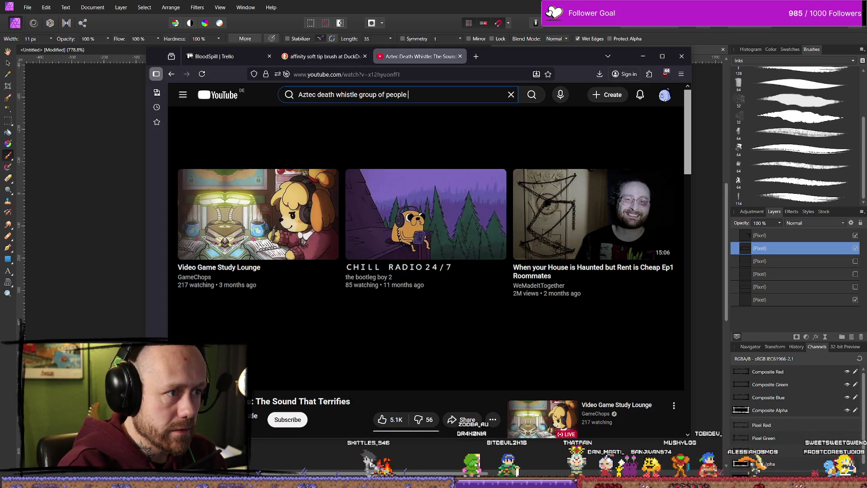
text(usion)
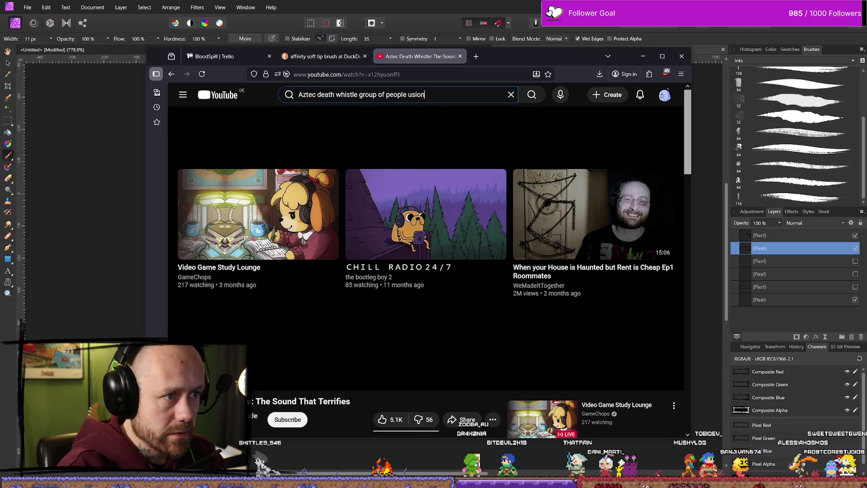
text(it)
key(Return)
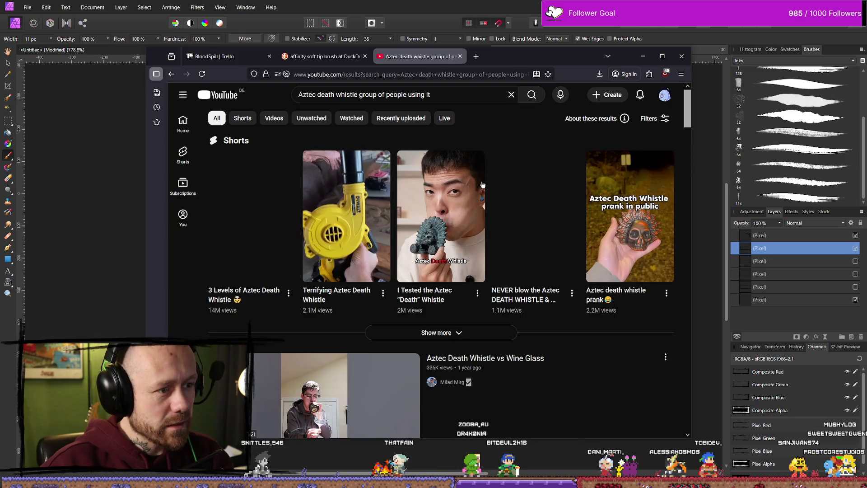
- Open the 'Aztec Death Whistle vs Wine Glass' Short from the results
scroll(462, 203, down, 4)
scroll(464, 203, down, 3)
scroll(451, 199, up, 3)
mouse_move(375, 196)
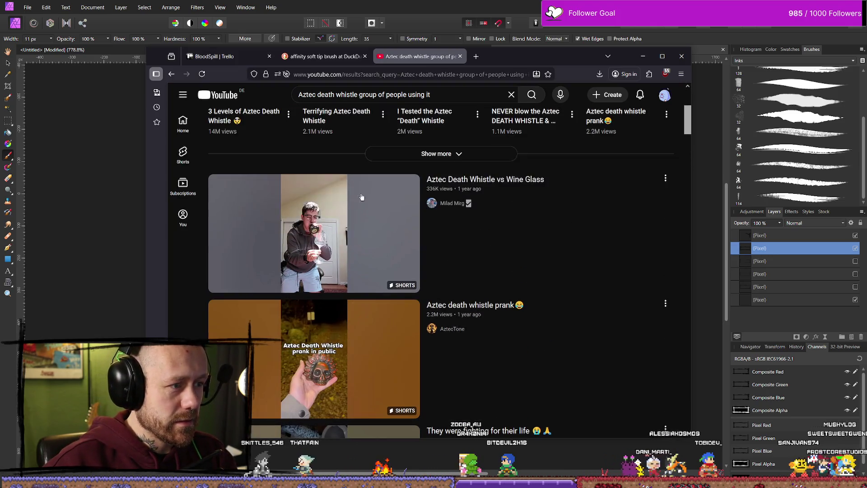
click(372, 225)
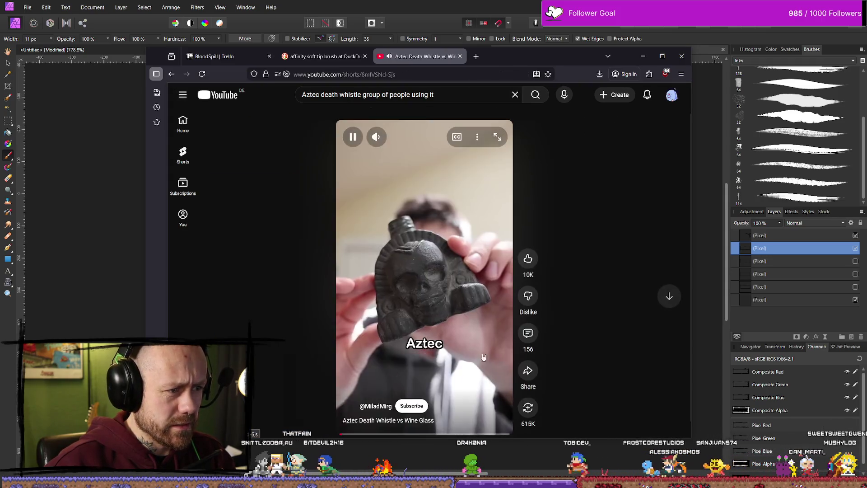
scroll(473, 333, down, 1)
scroll(473, 333, up, 1)
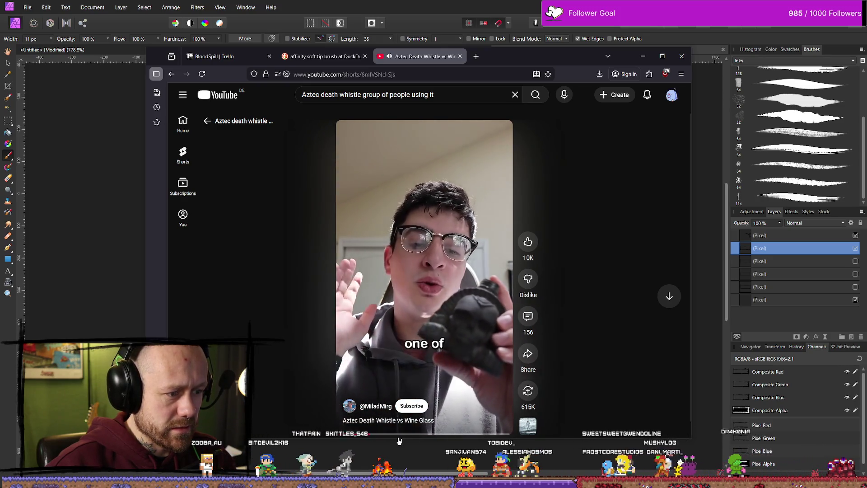
- Skip ahead in the wine-glass Short, pause it, and go back to the search results
drag(407, 439, 477, 435)
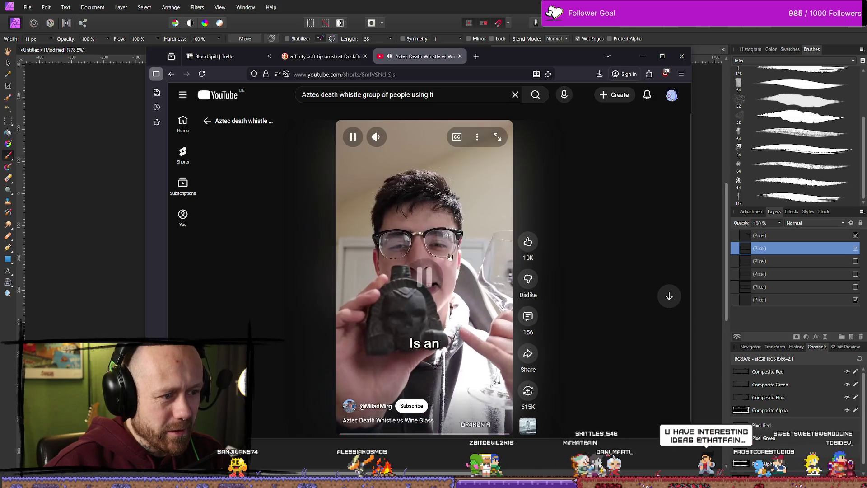
click(492, 268)
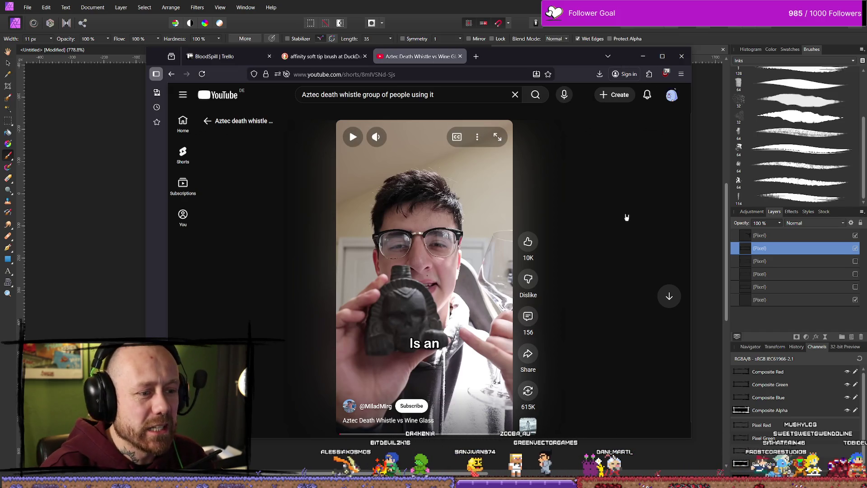
key(alt+Left)
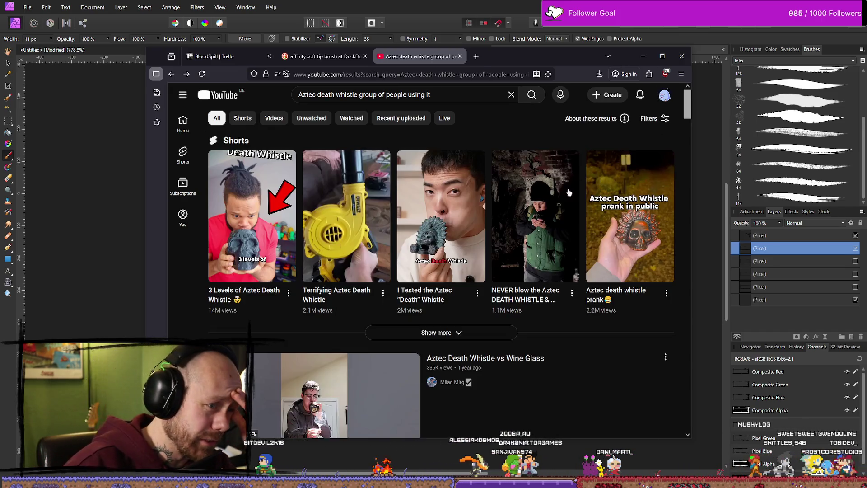
- Scroll further down through the death whistle search results
scroll(575, 188, down, 5)
scroll(603, 261, down, 4)
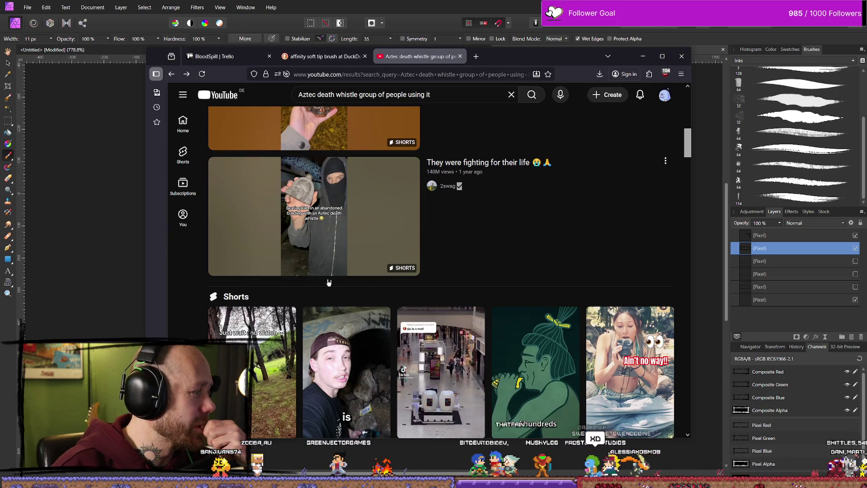
scroll(430, 260, up, 10)
scroll(544, 288, down, 11)
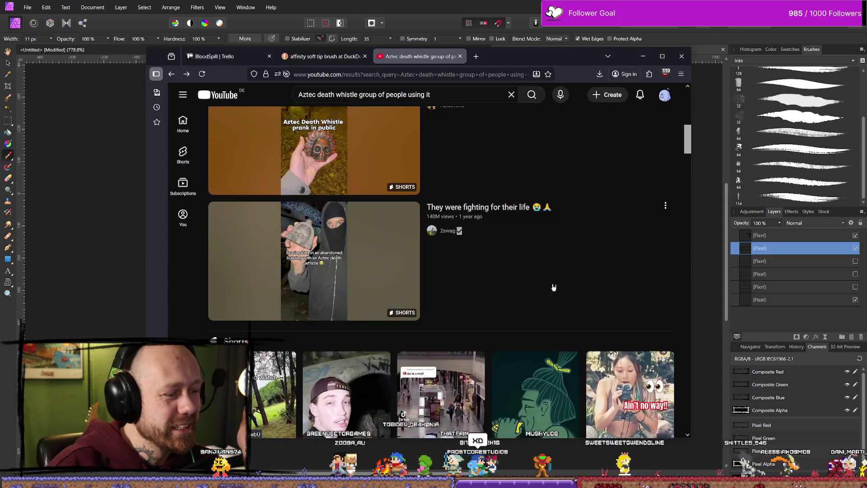
scroll(544, 288, down, 3)
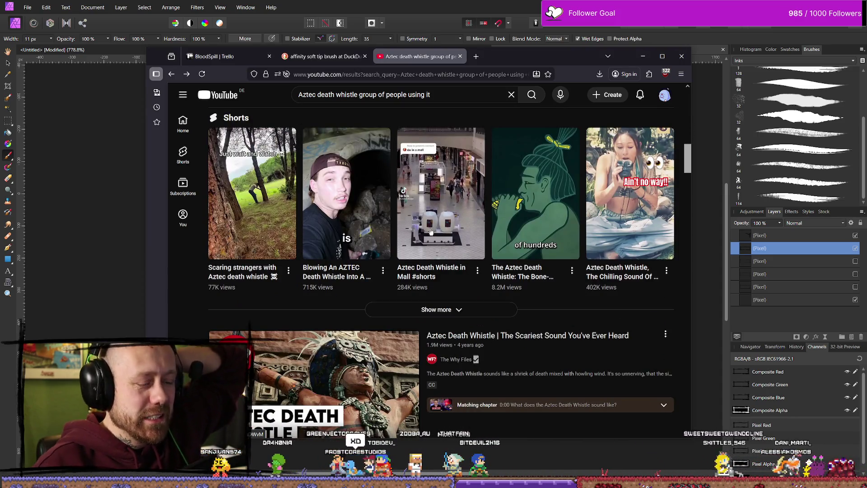
scroll(537, 204, down, 3)
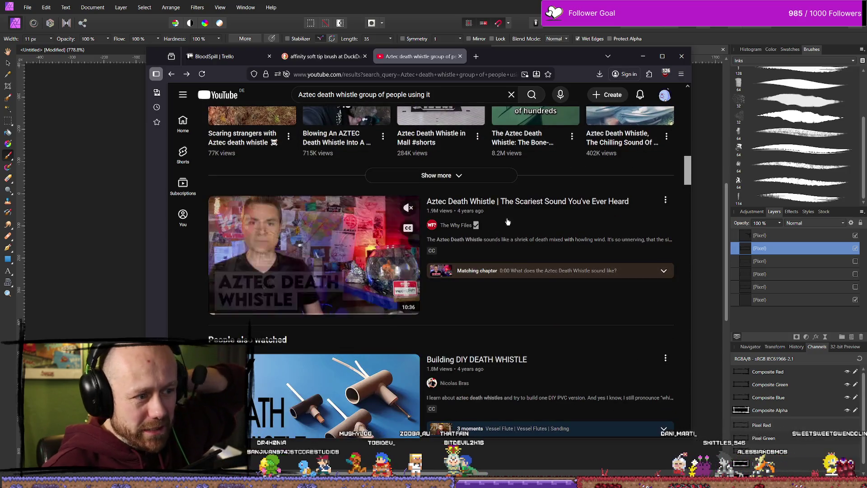
scroll(362, 235, down, 6)
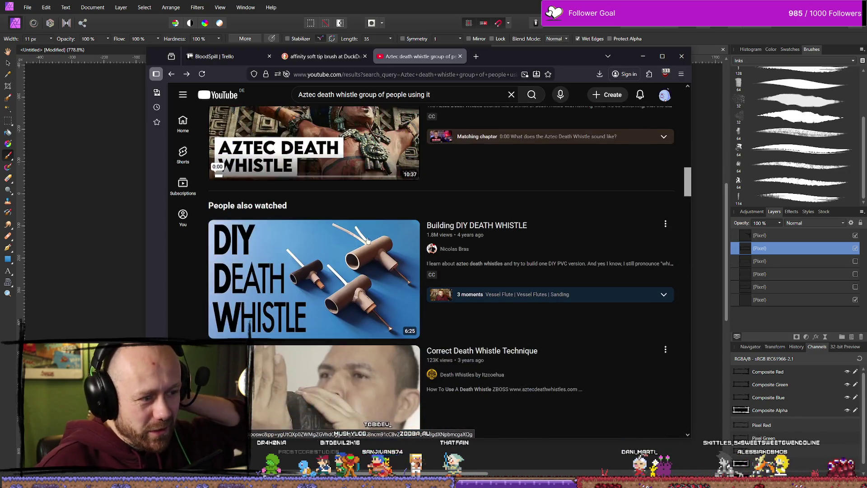
scroll(467, 248, down, 4)
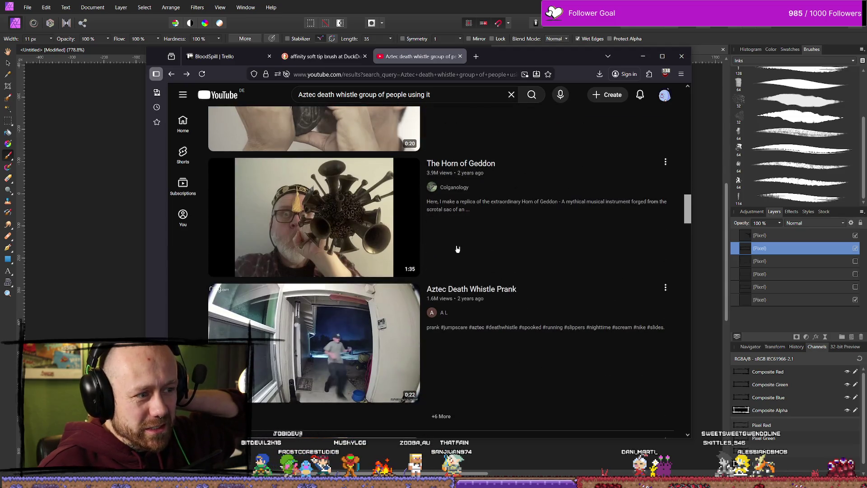
scroll(458, 249, down, 3)
scroll(456, 249, down, 8)
scroll(453, 251, down, 3)
scroll(387, 289, down, 2)
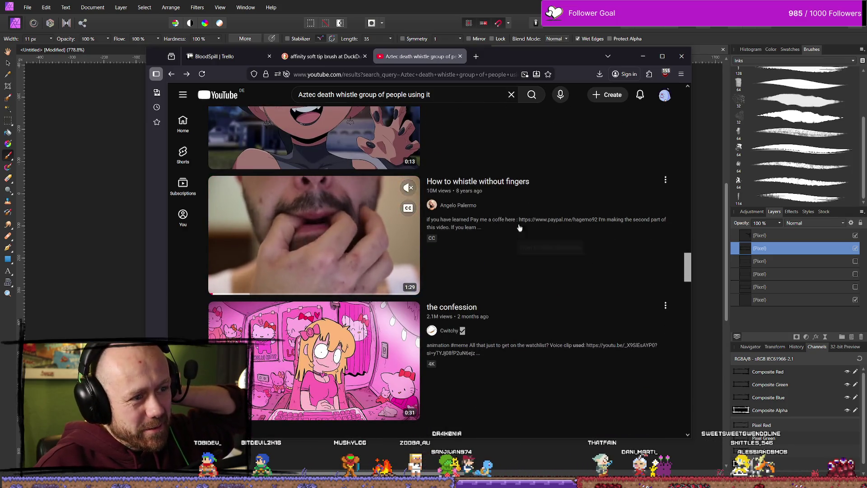
scroll(533, 229, down, 10)
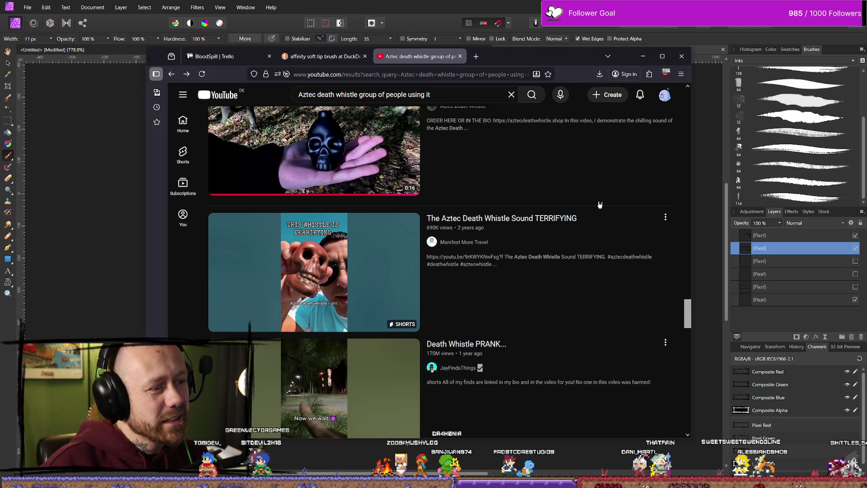
scroll(561, 223, down, 2)
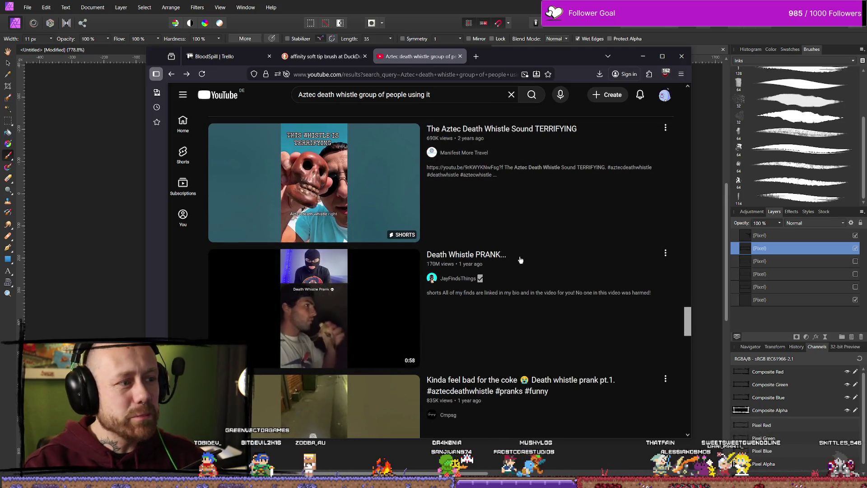
mouse_move(387, 223)
mouse_move(557, 316)
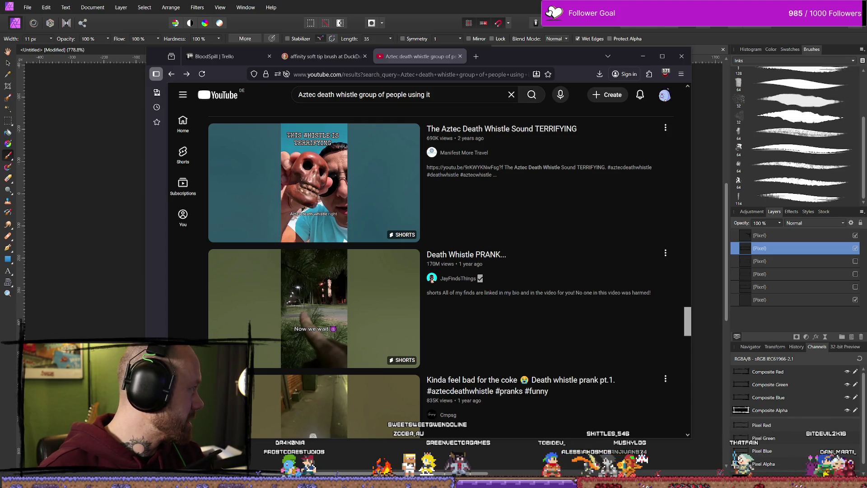
- Briefly hide and restore Affinity Photo, then open 'They were fighting for their life' in a new tab
key(super+Down)
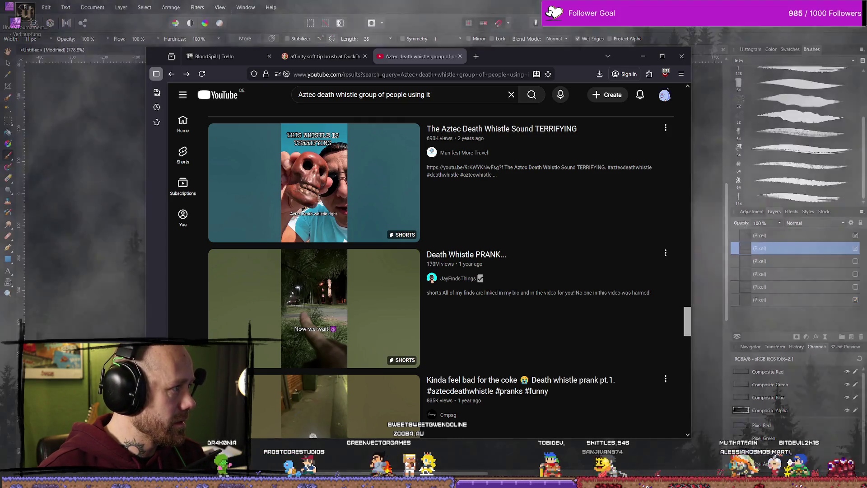
key(alt+Tab)
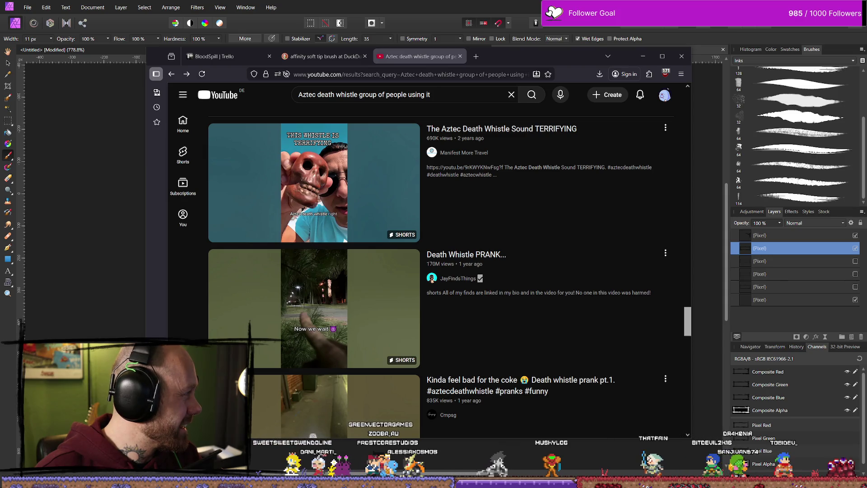
middle_click(314, 307)
- Switch to the 'They were fighting for their life' Short and lower its volume slightly
click(515, 56)
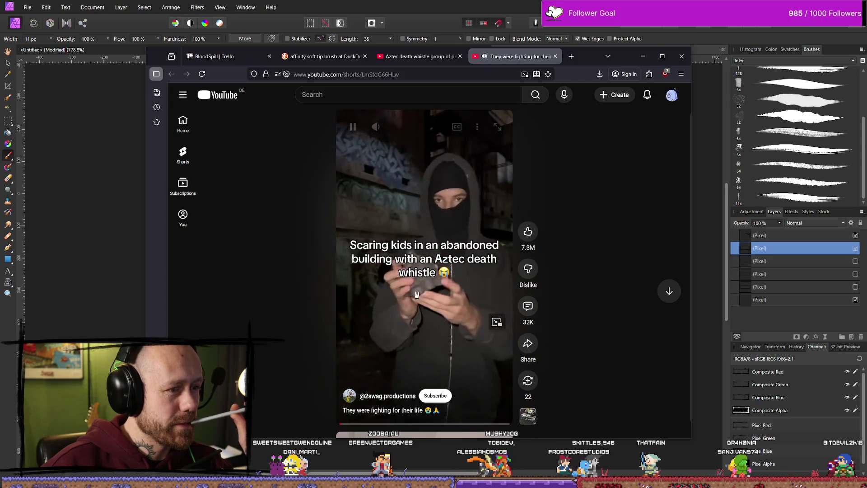
mouse_move(401, 128)
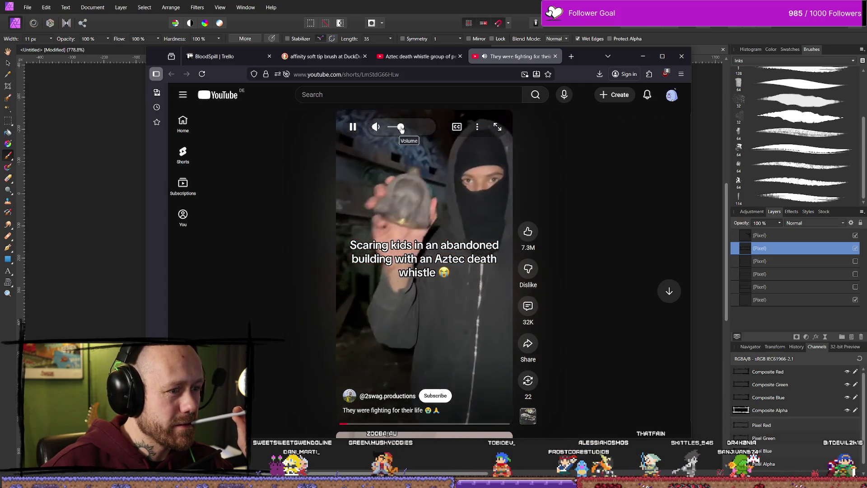
drag(402, 129, 398, 128)
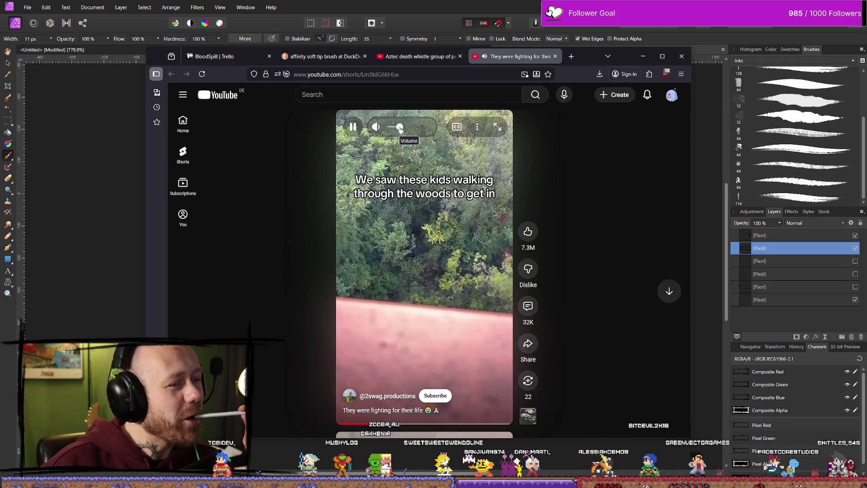
- Watch the Short with a few pauses, then close its tab
click(413, 261)
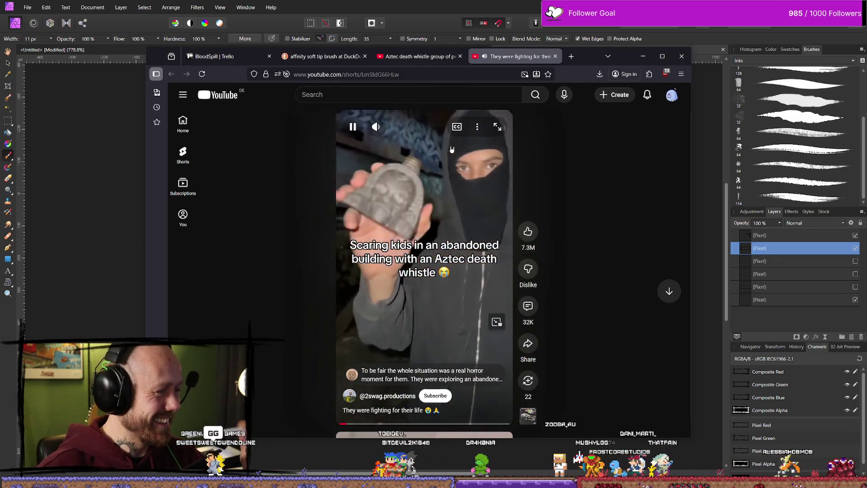
click(440, 217)
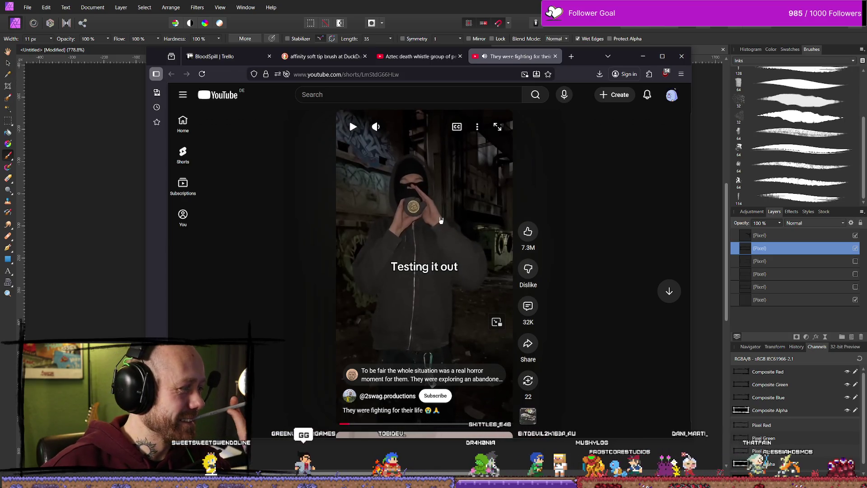
click(442, 218)
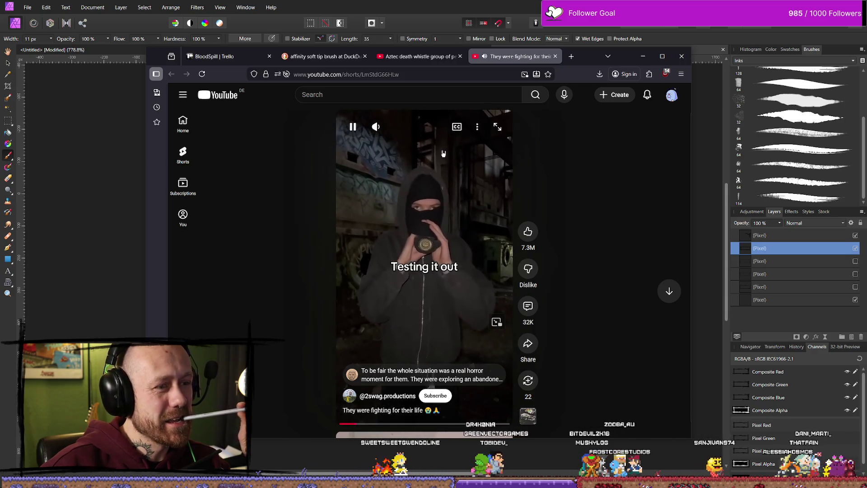
click(406, 230)
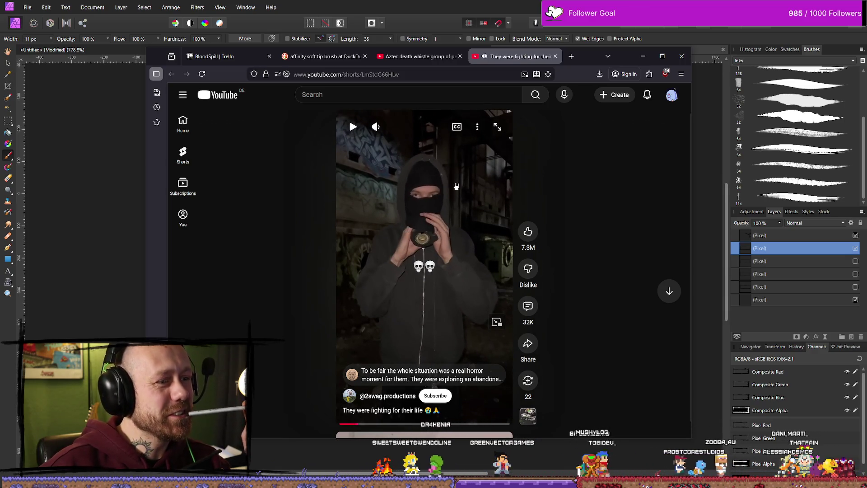
click(556, 56)
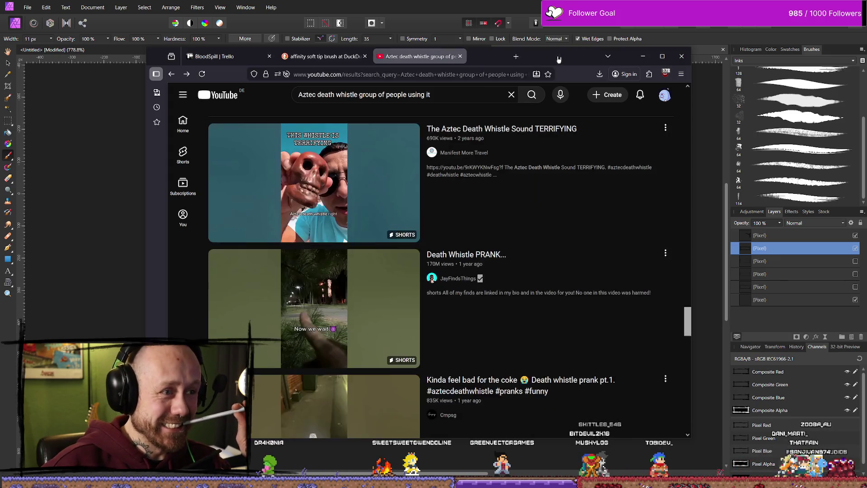
- Search DuckDuckGo for 'Aztec death whistle' in a new tab, then switch back to Affinity Photo
scroll(434, 238, down, 5)
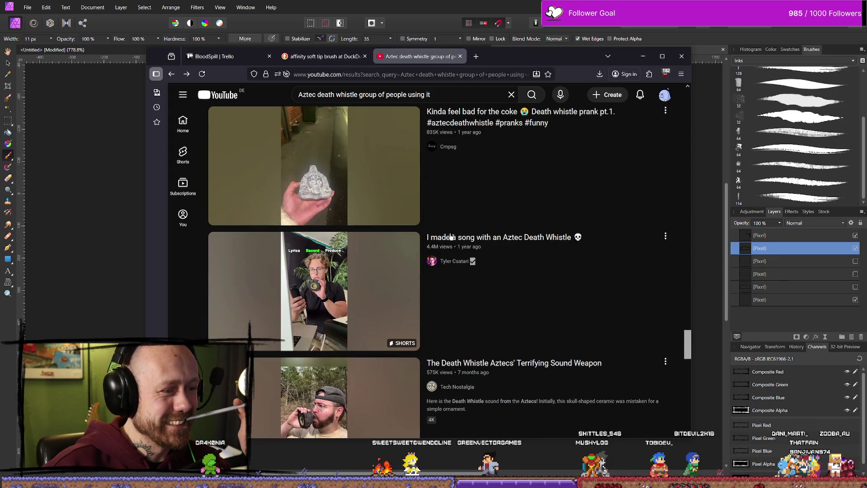
scroll(434, 230, down, 15)
scroll(432, 187, up, 10)
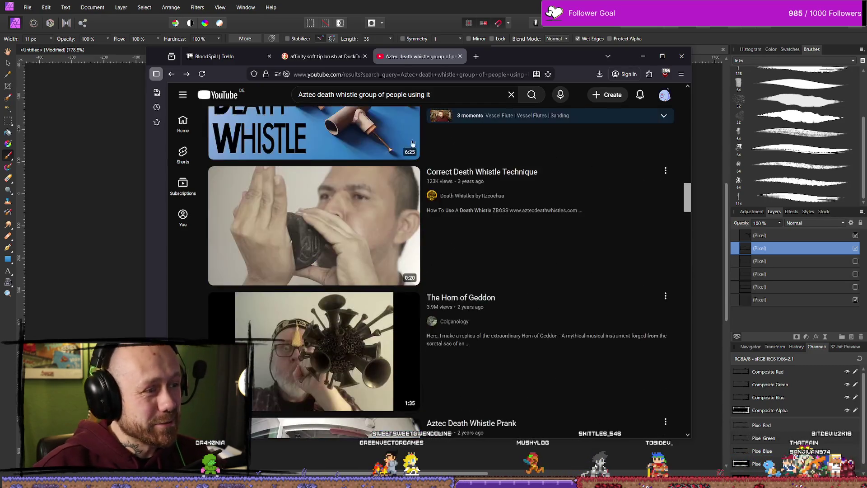
click(476, 56)
text(Aztec death whistle)
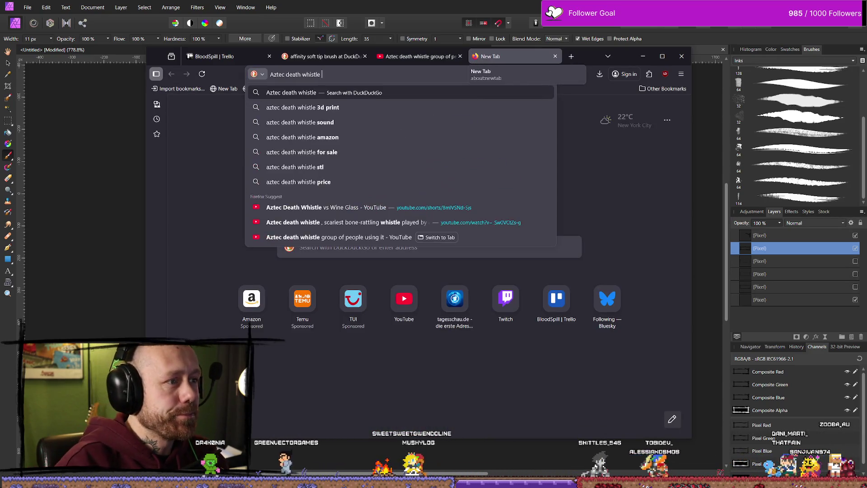
key(Return)
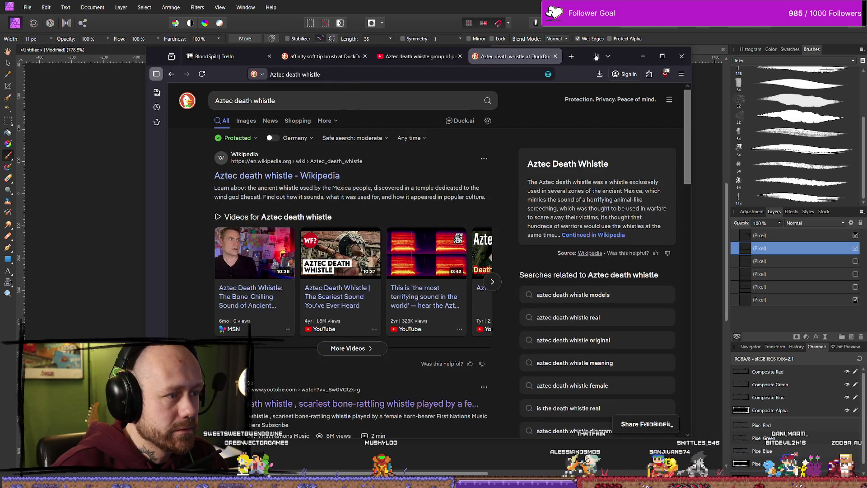
key(alt+Tab)
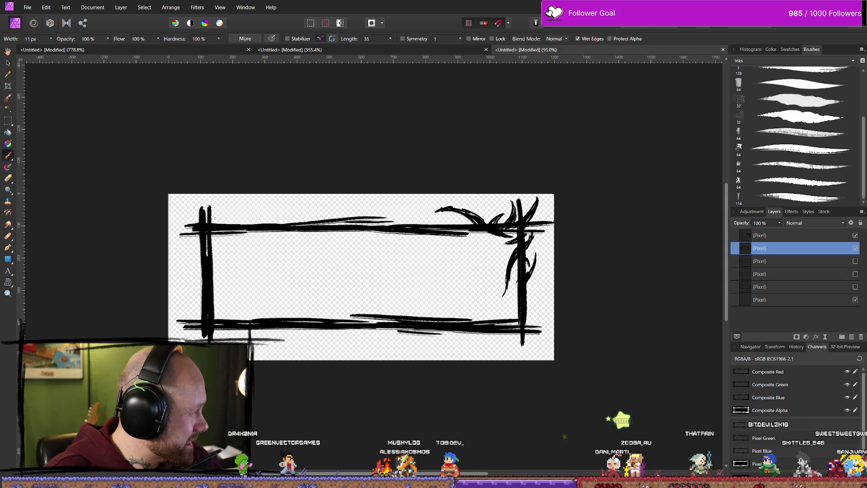
- Back in the browser, search YouTube for 'how to make Aztec death whistle'
key(alt+Tab)
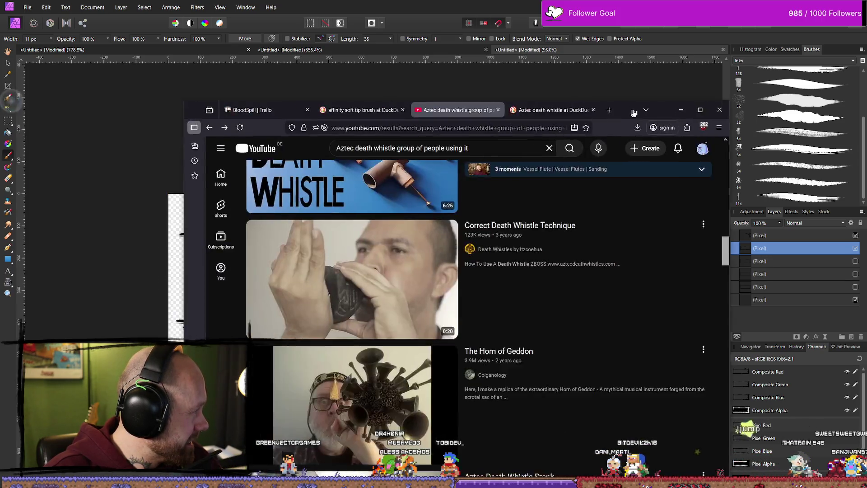
click(706, 108)
scroll(332, 226, up, 3)
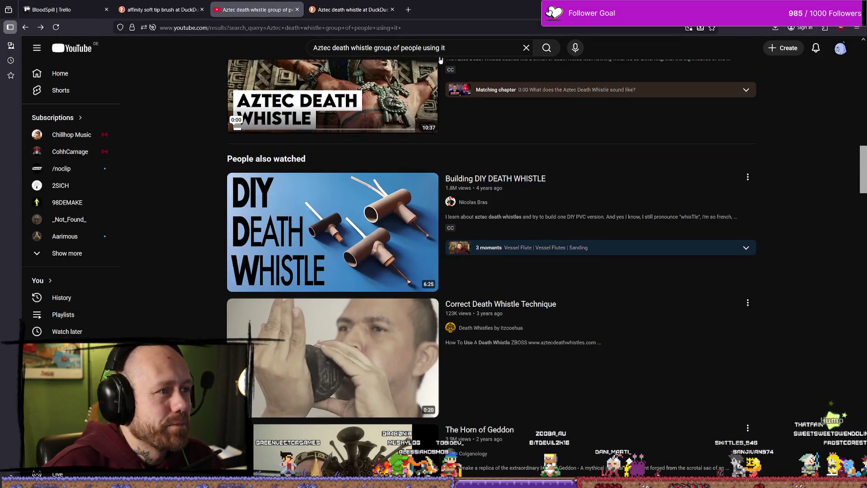
drag(444, 48, 373, 48)
text(how to )
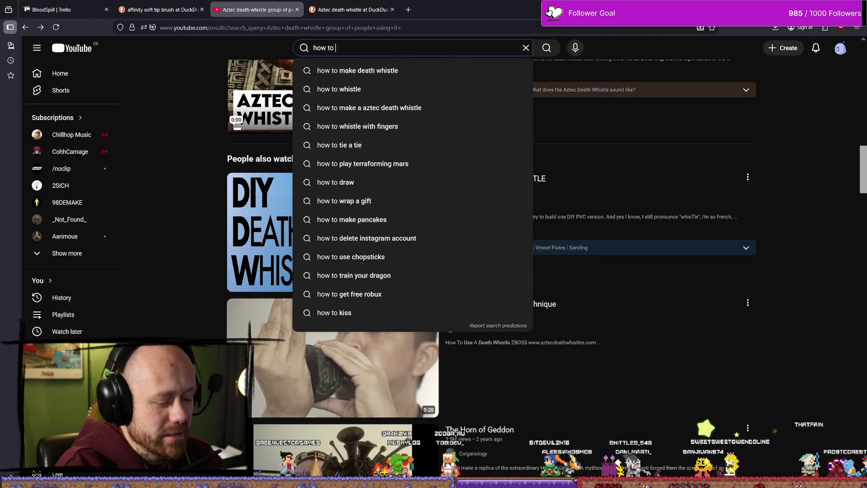
text(make Aztec death whistle)
key(Return)
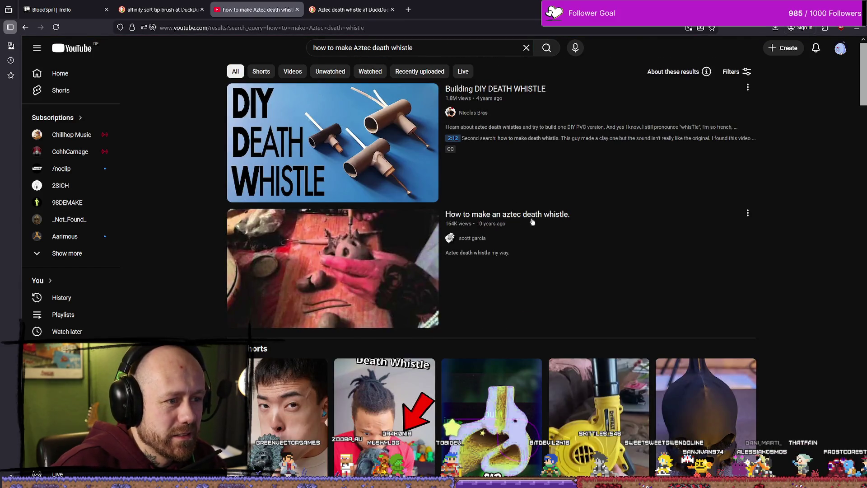
- Open 'How to make an aztec death whistle', skim toward its end, and pause it
click(331, 305)
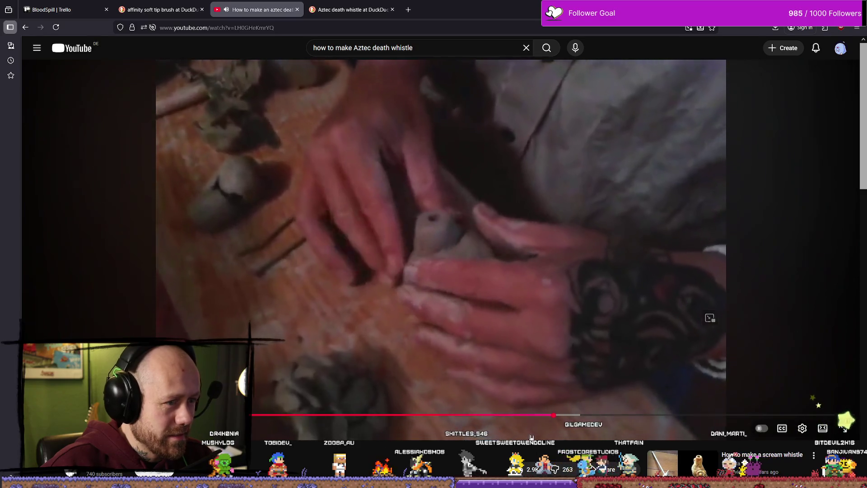
drag(553, 414, 648, 414)
click(710, 414)
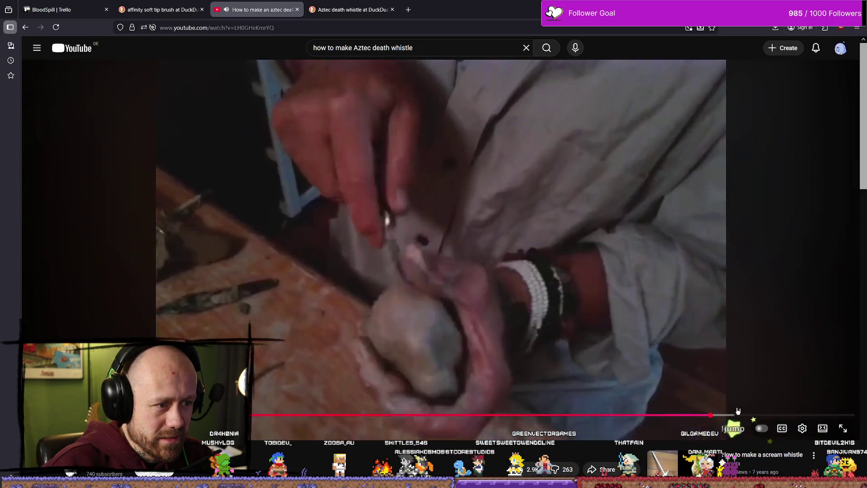
click(739, 415)
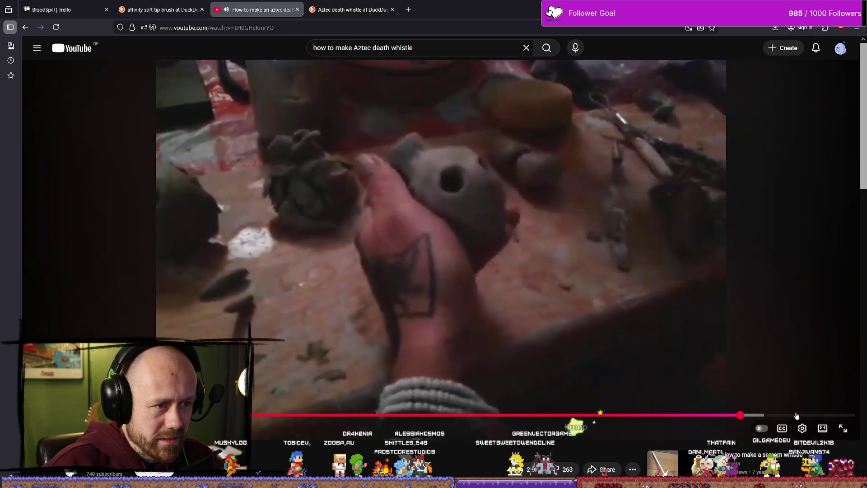
mouse_move(797, 415)
mouse_down()
mouse_move(765, 414)
mouse_move(825, 416)
mouse_up()
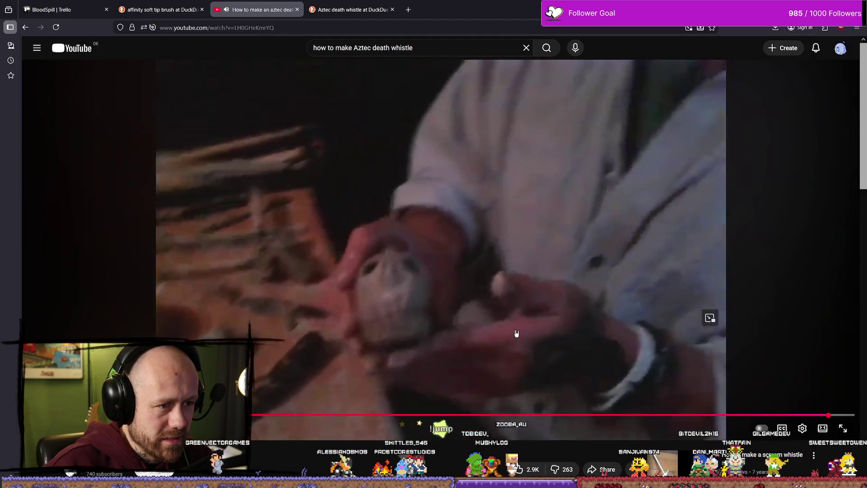
click(551, 268)
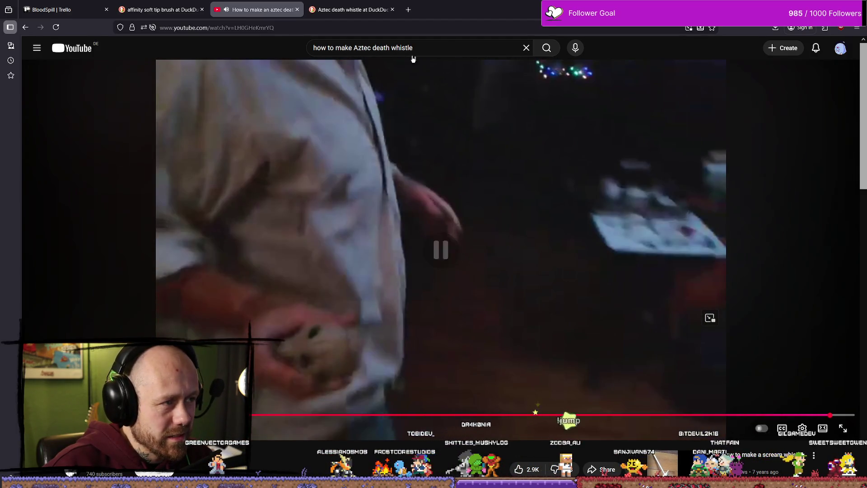
key(slash)
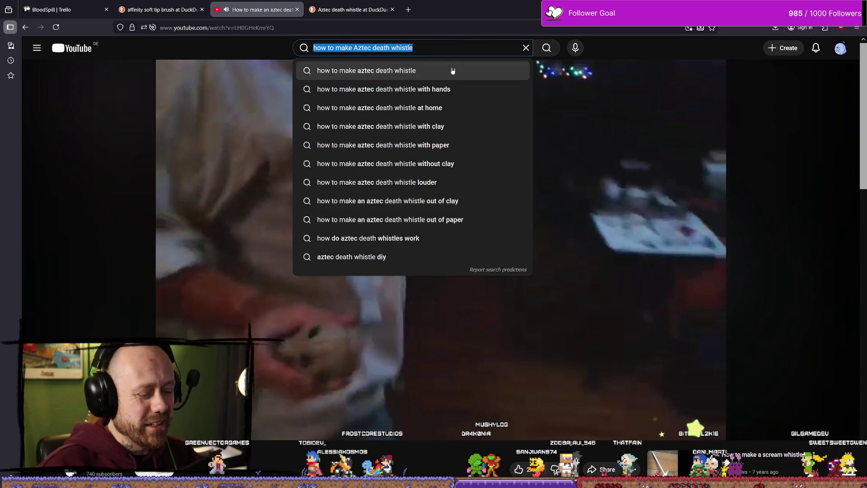
- Search YouTube for 'elden ring you're beautiful' using the suggestion list
text(elden ring a)
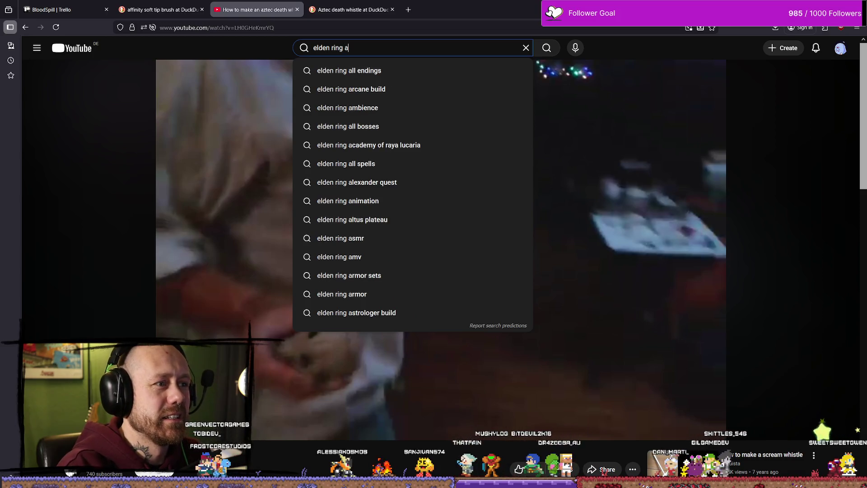
key(BackSpace)
text(you)
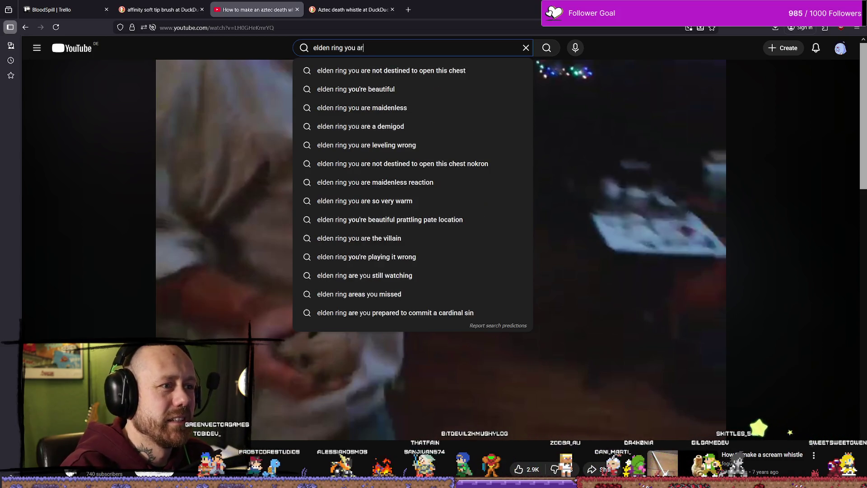
key(Down)
key(Return)
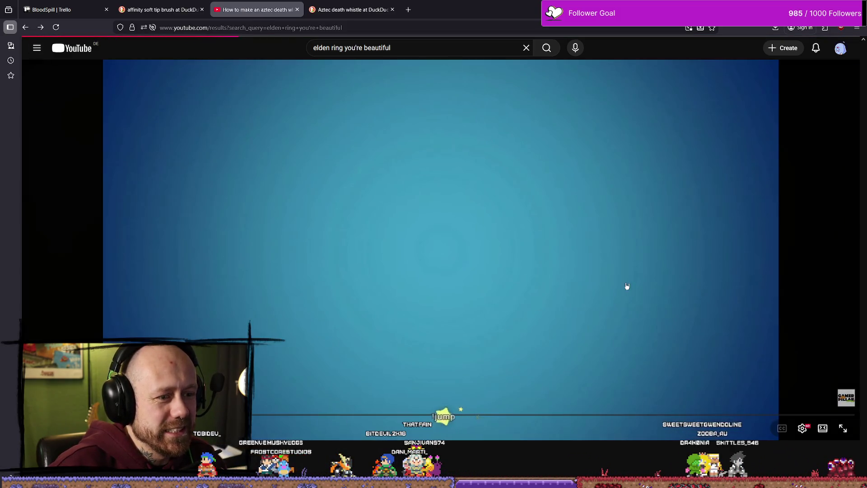
- Open the Prattling Pate Field Guides short and watch it, pausing and resuming
key(alt+Left)
click(557, 286)
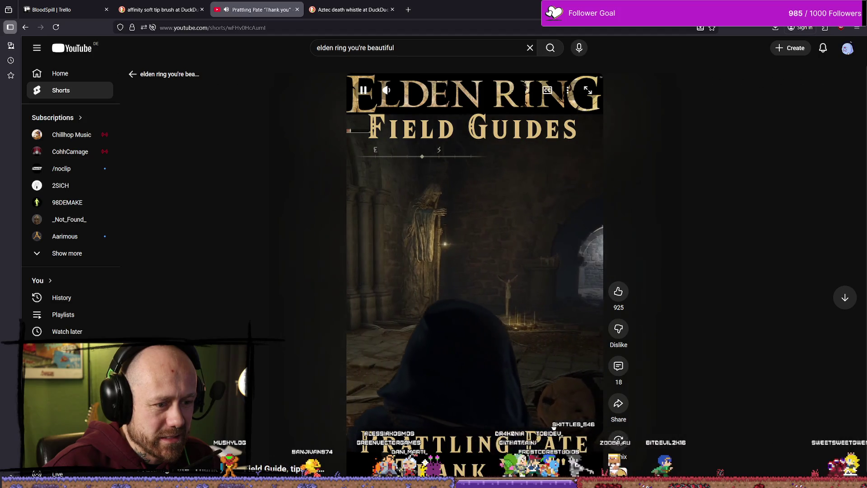
click(473, 212)
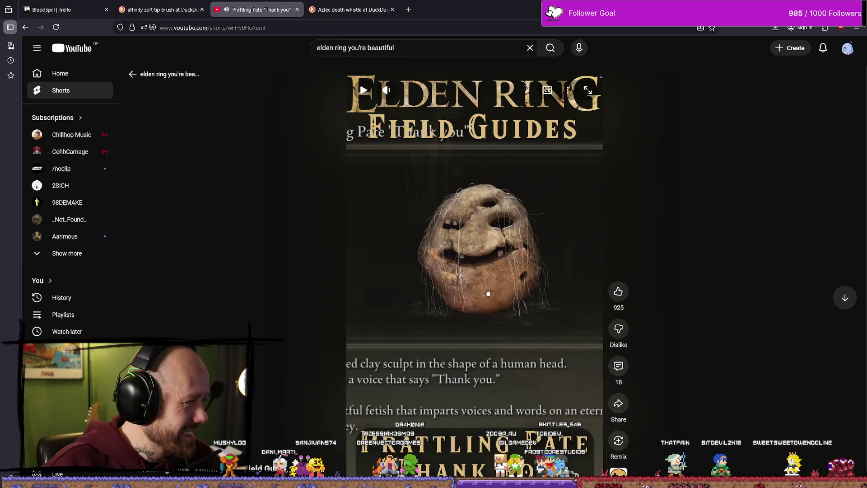
click(520, 291)
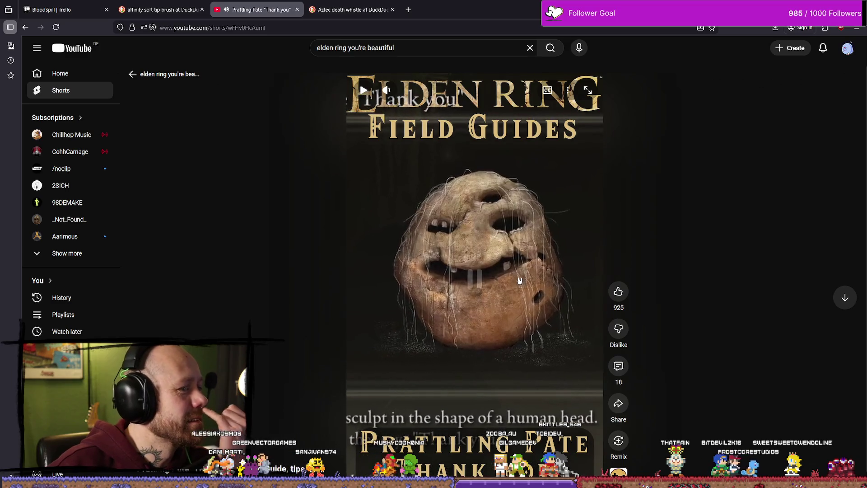
click(499, 348)
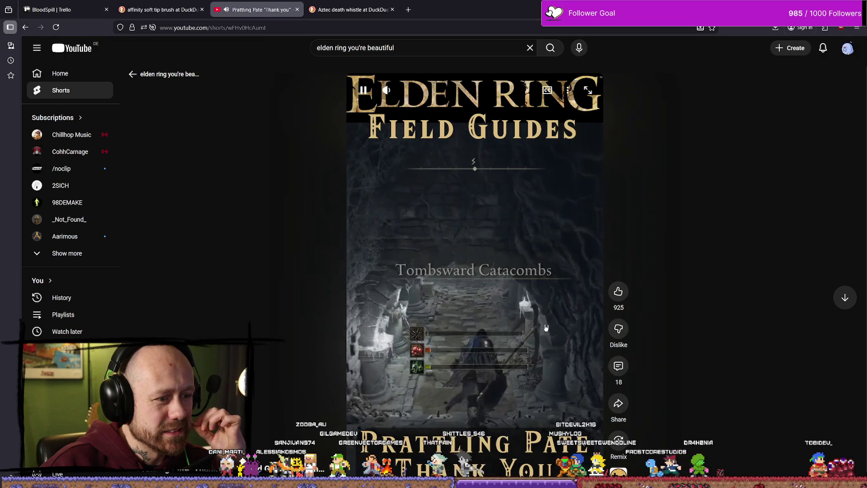
key(space)
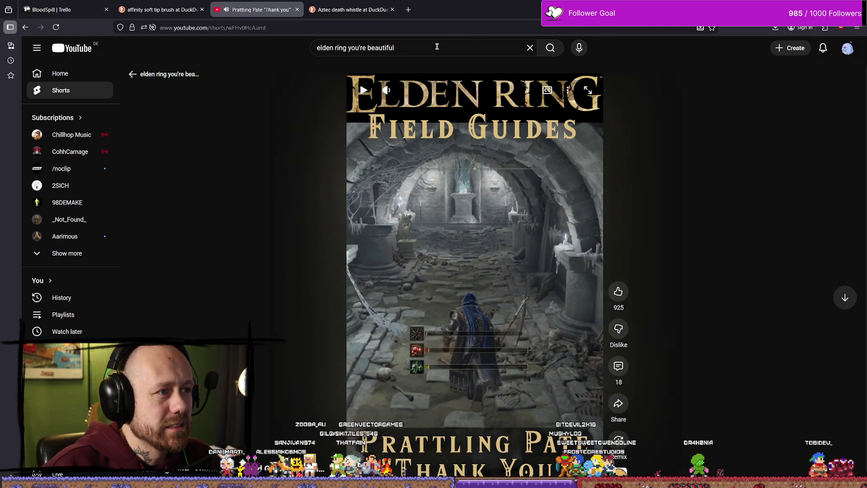
- Change the query to 'elden ring prattling pate' and run the search
drag(407, 48, 506, 49)
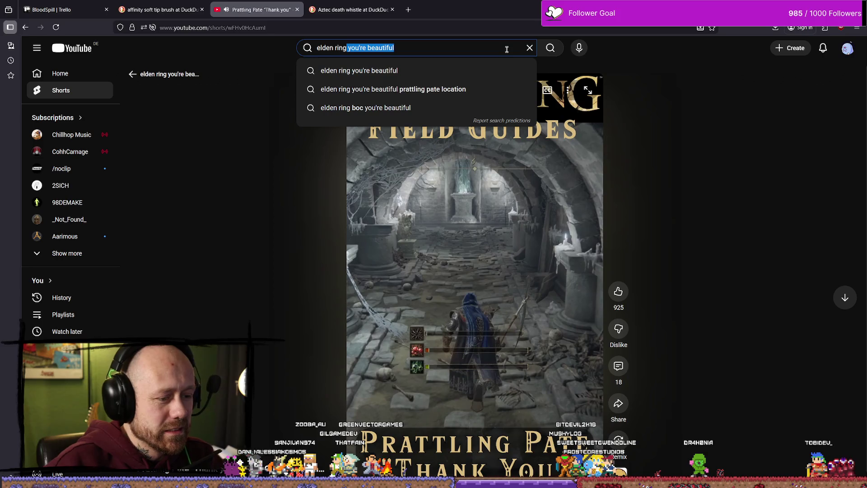
key(BackSpace)
text(pratt)
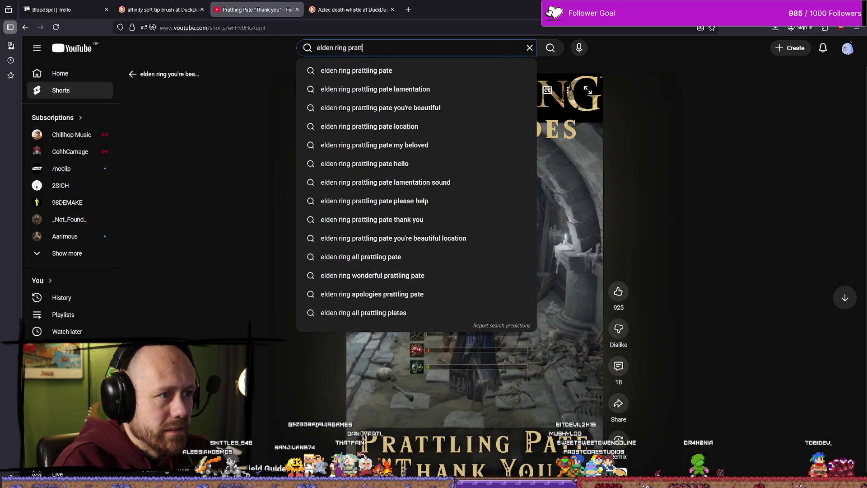
text(ling pate)
key(Return)
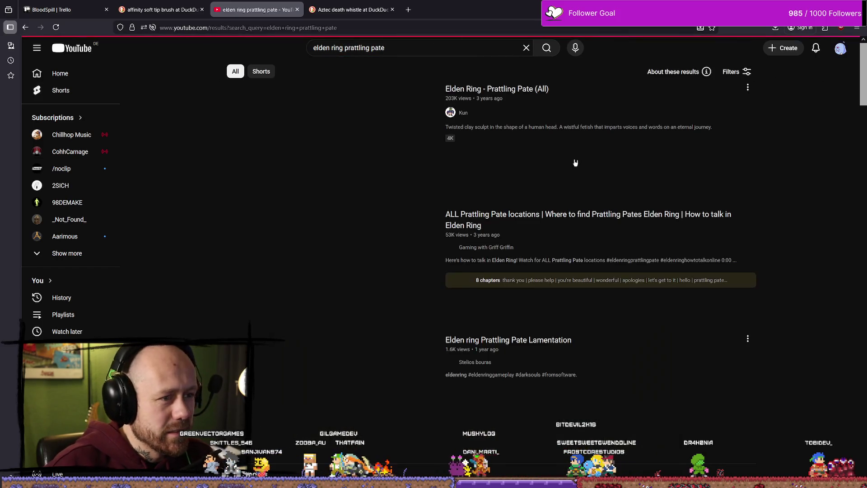
- Watch 'Elden Ring - Prattling Pate (All)', close the browser tabs, and return to Affinity Photo
click(628, 215)
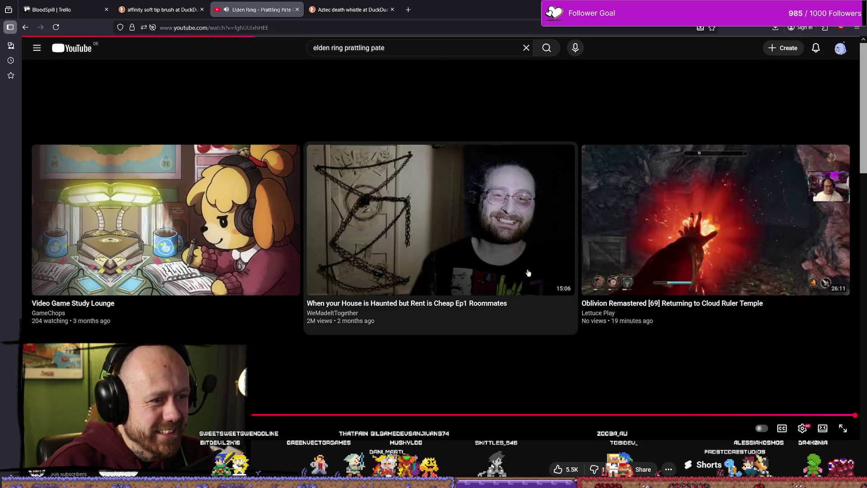
click(470, 143)
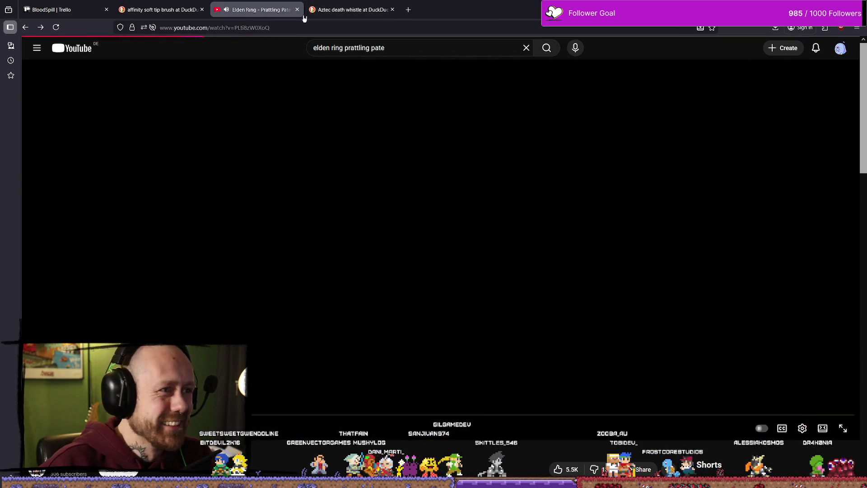
key(ctrl+w)
key(ctrl+w)
key(alt+Tab)
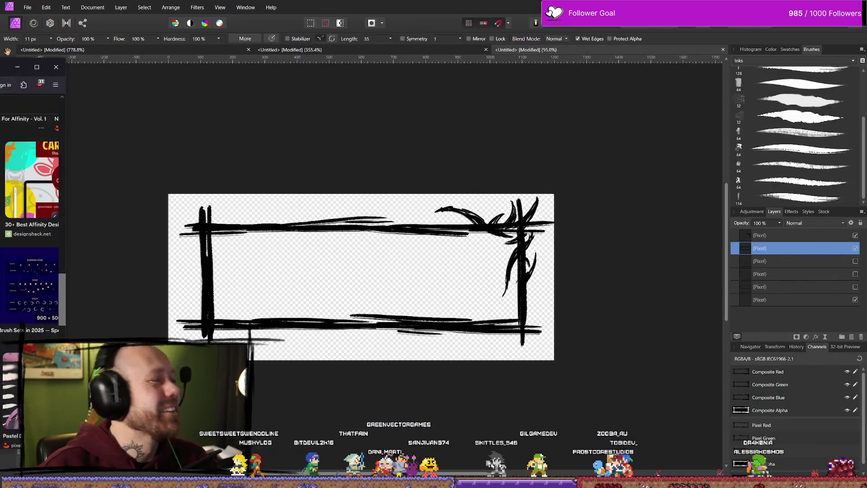
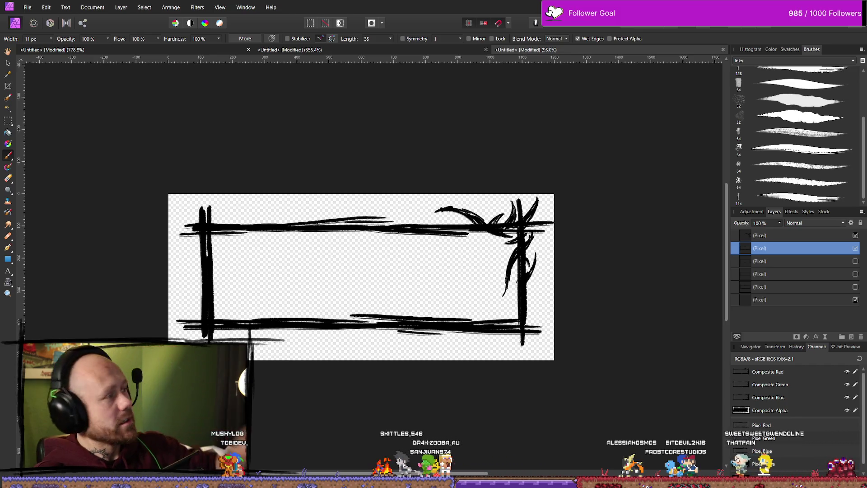
- Toggle the top layer's visibility repeatedly to compare the flourish with and without it
scroll(465, 251, down, 2)
scroll(476, 243, up, 2)
scroll(477, 245, down, 5)
scroll(496, 246, up, 2)
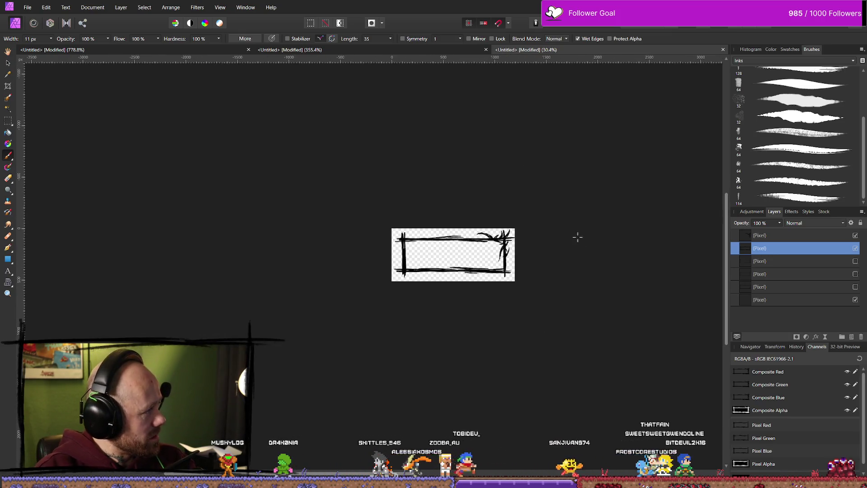
click(855, 235)
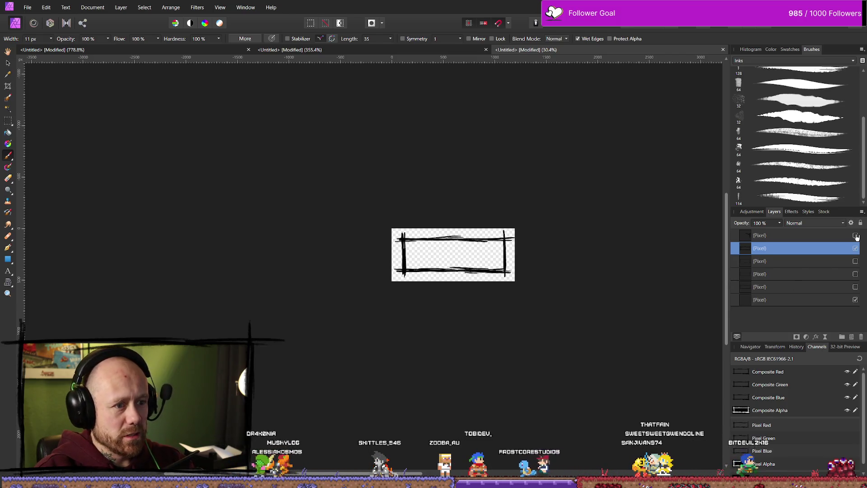
click(856, 235)
click(855, 235)
click(856, 235)
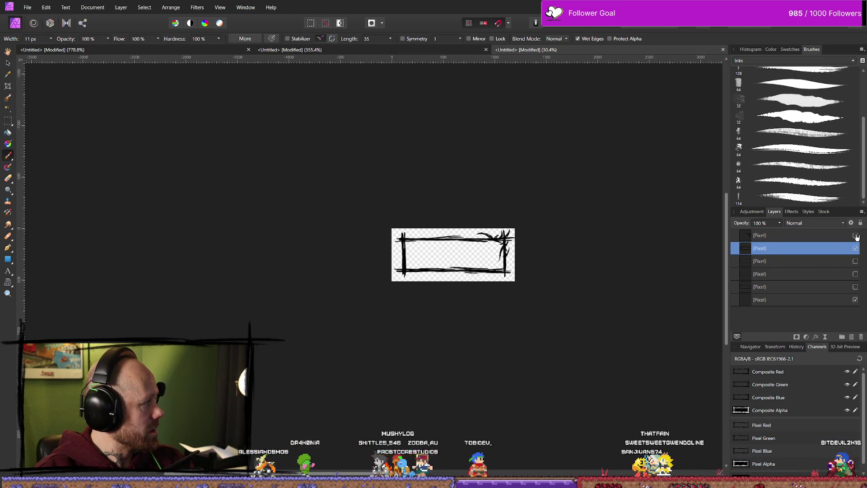
click(856, 235)
click(855, 235)
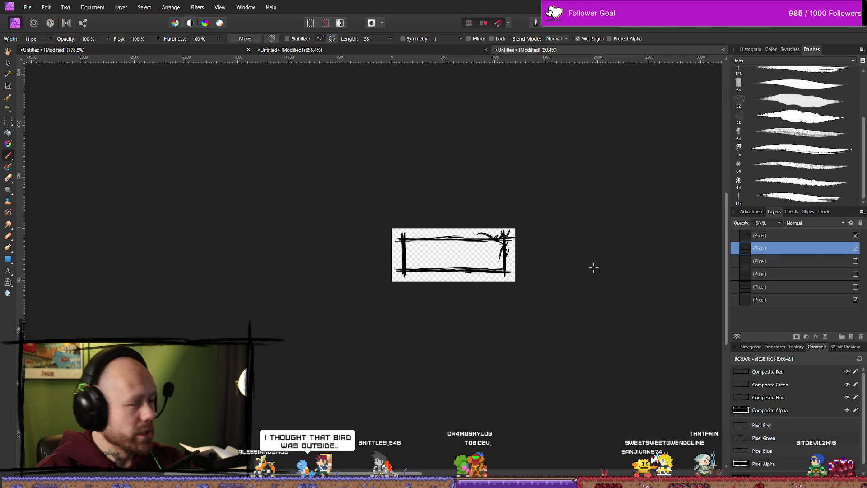
- Zoom in on the frame and paint a short ink stroke along the top border
scroll(567, 261, up, 5)
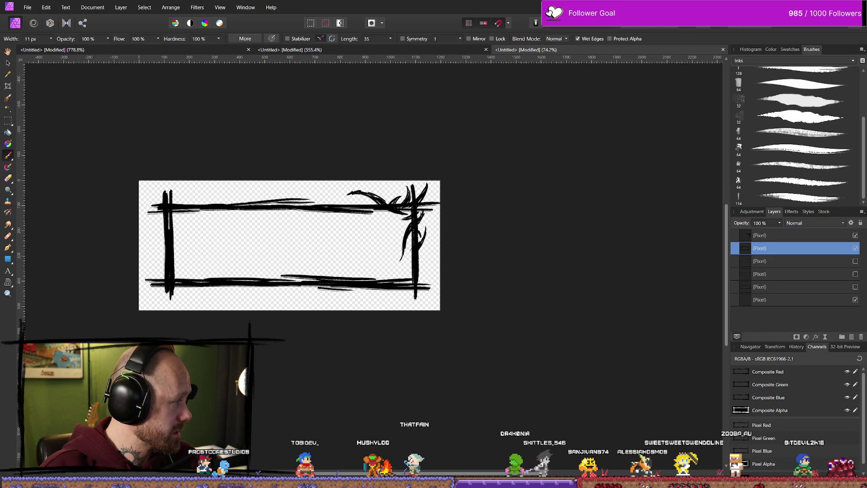
key(ctrl+z)
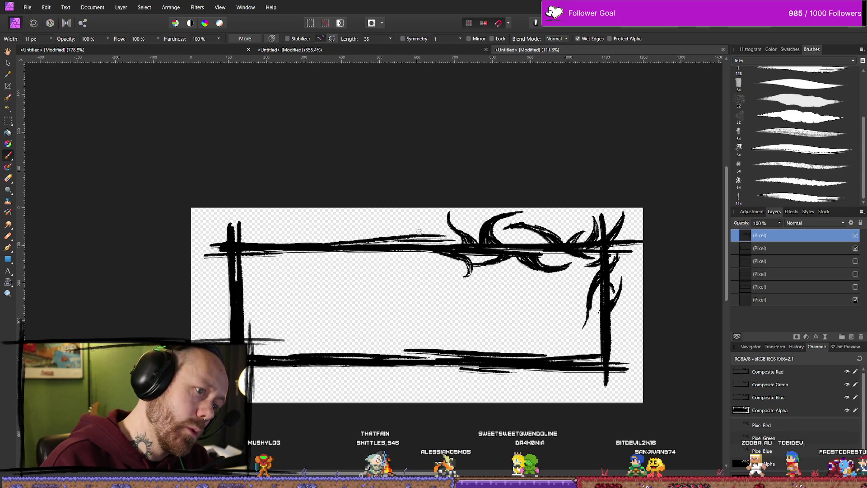
mouse_move(420, 231)
mouse_down()
mouse_move(437, 228)
mouse_move(422, 230)
mouse_up()
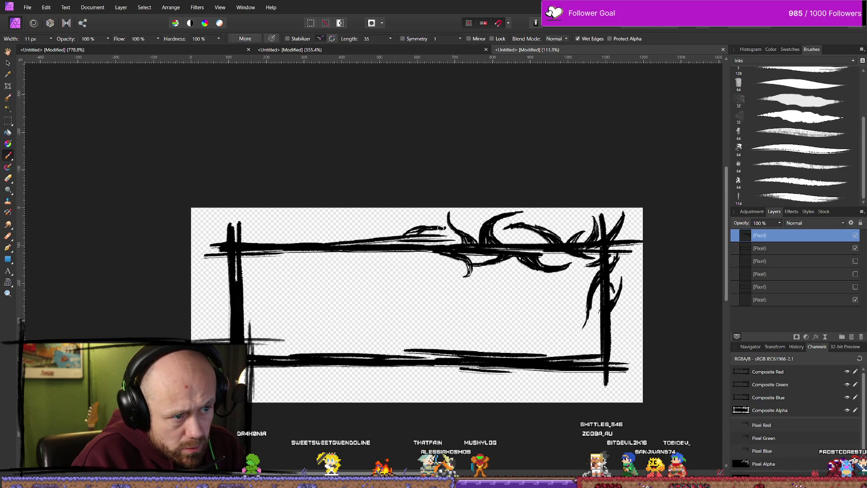
- Paint a thin curving thorn drooping below the top border, left of the central flourish
key(e)
key(ctrl+z)
key(b)
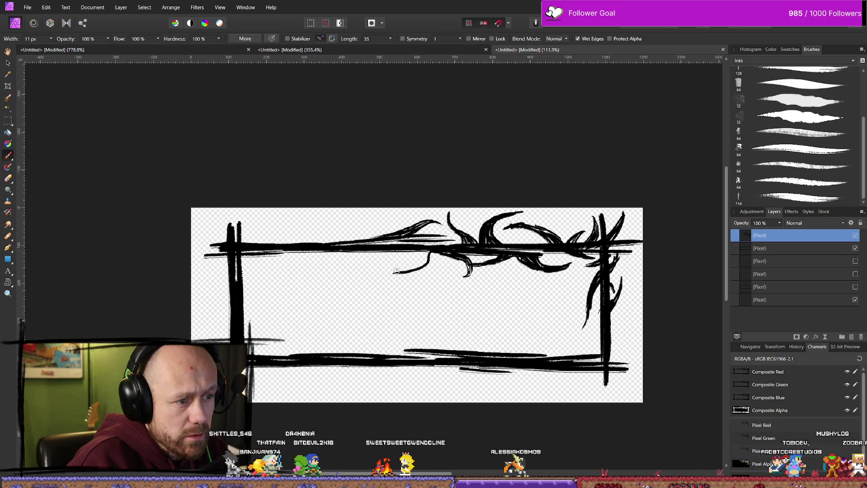
key(ctrl+z)
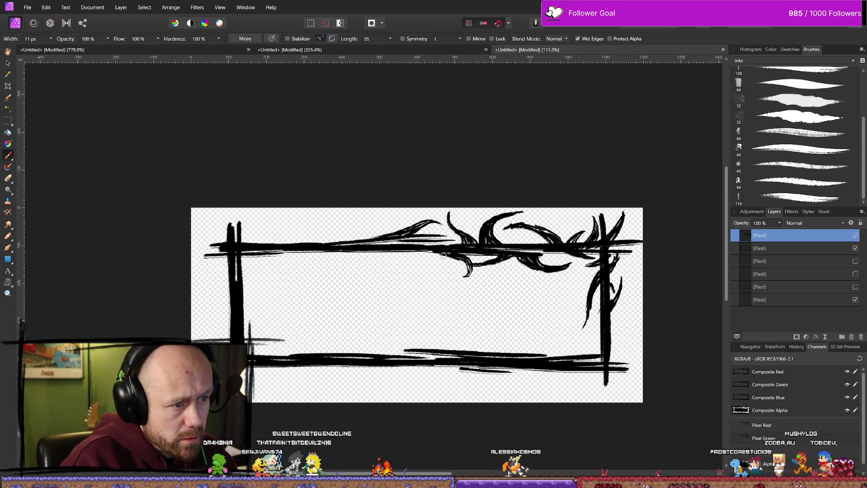
drag(424, 252, 381, 256)
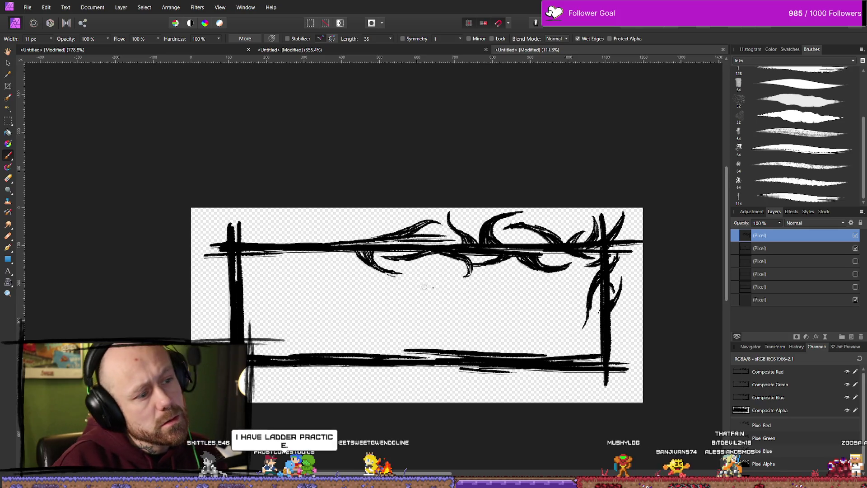
key(e)
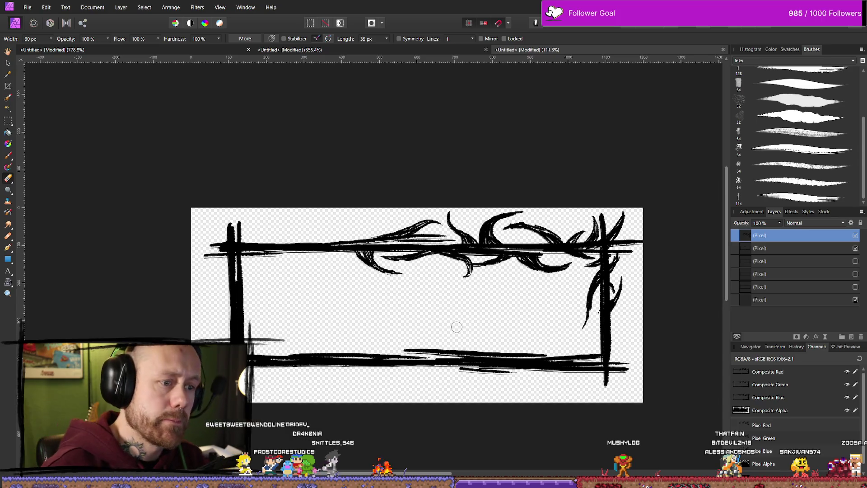
- Paint a thicker curved thorn sweeping below the top border further left
scroll(302, 336, down, 6)
scroll(315, 310, up, 3)
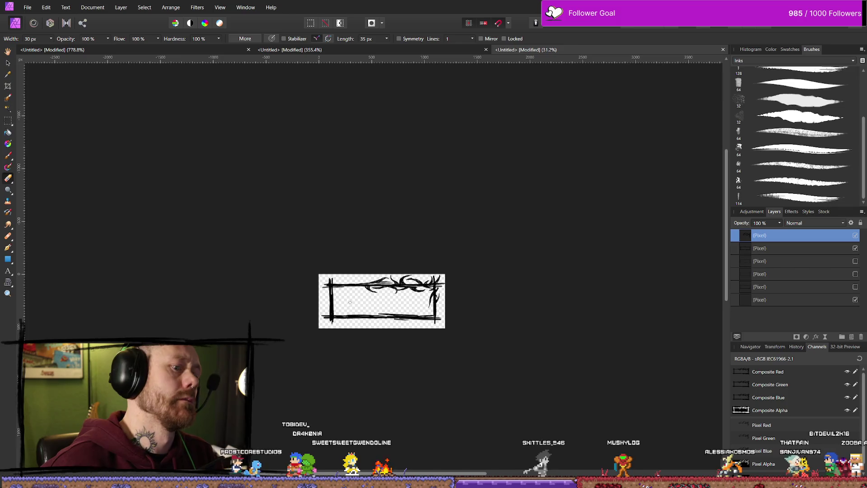
scroll(365, 300, up, 5)
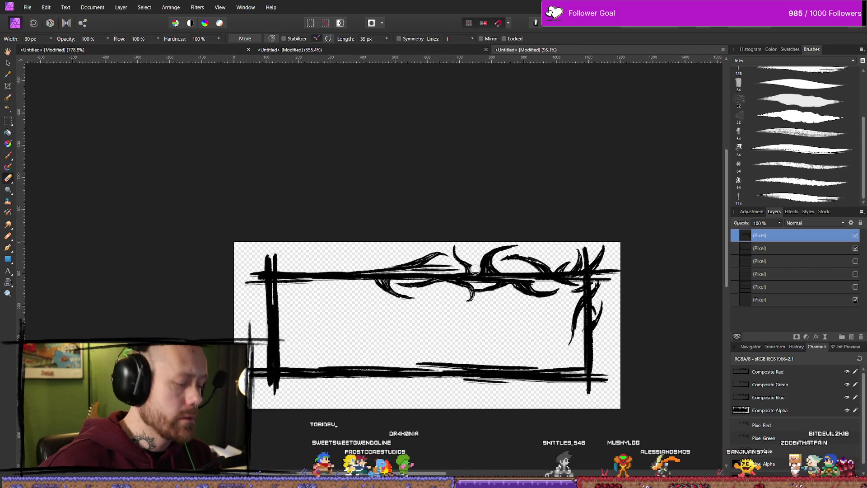
key(b)
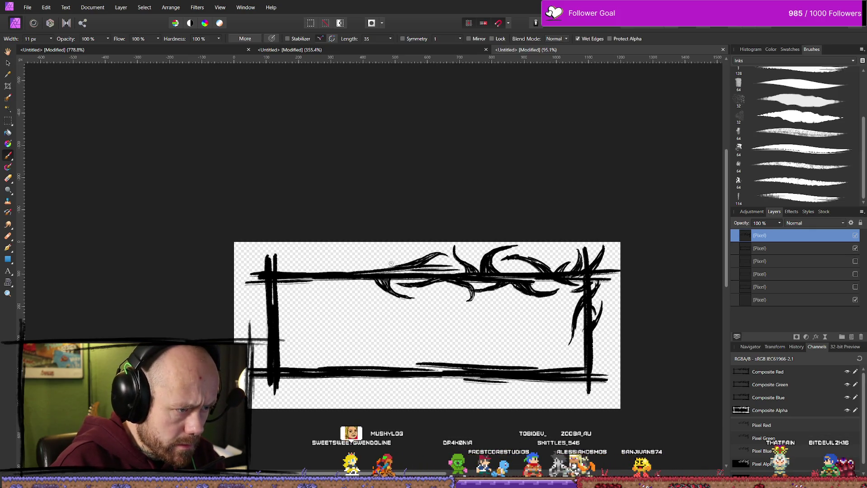
key(ctrl+z)
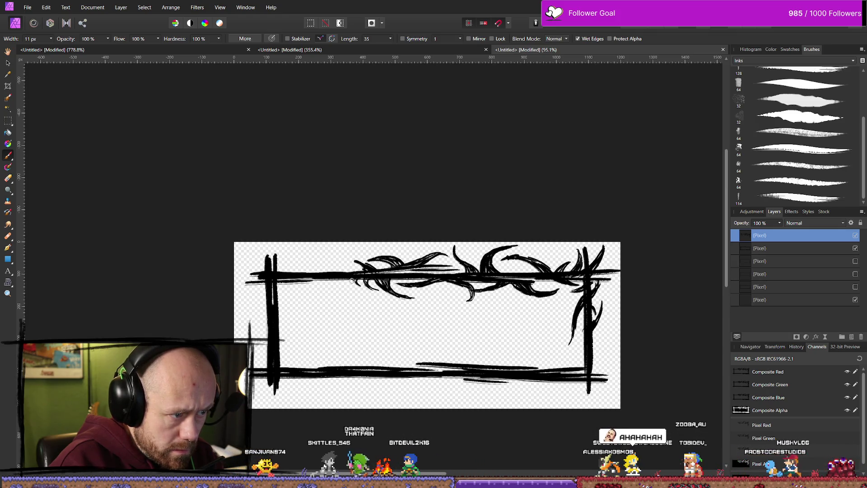
mouse_move(322, 304)
mouse_down()
mouse_move(349, 283)
mouse_move(312, 307)
mouse_move(336, 296)
mouse_up()
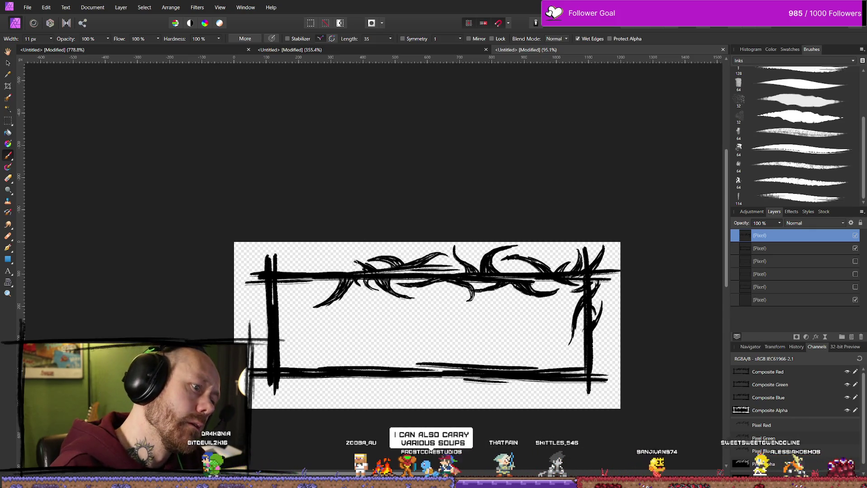
- Add two thin curved thorns hanging down from the small hook on the top border's left half
drag(344, 254, 359, 273)
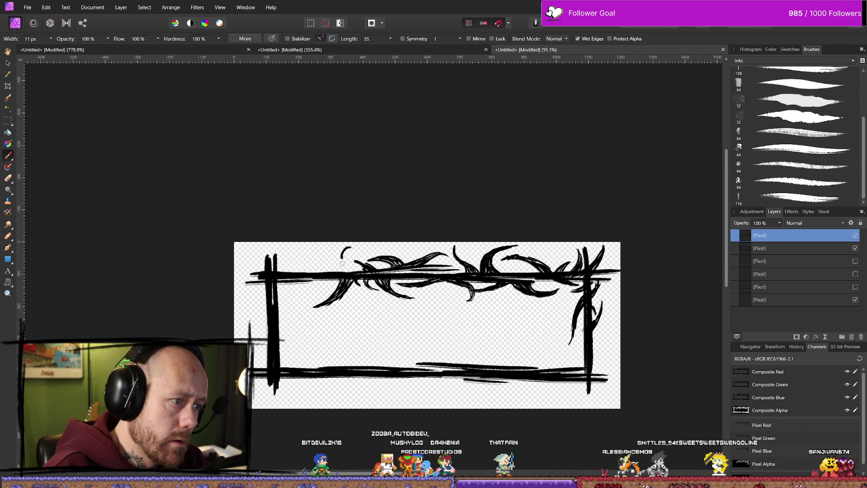
drag(347, 248, 345, 270)
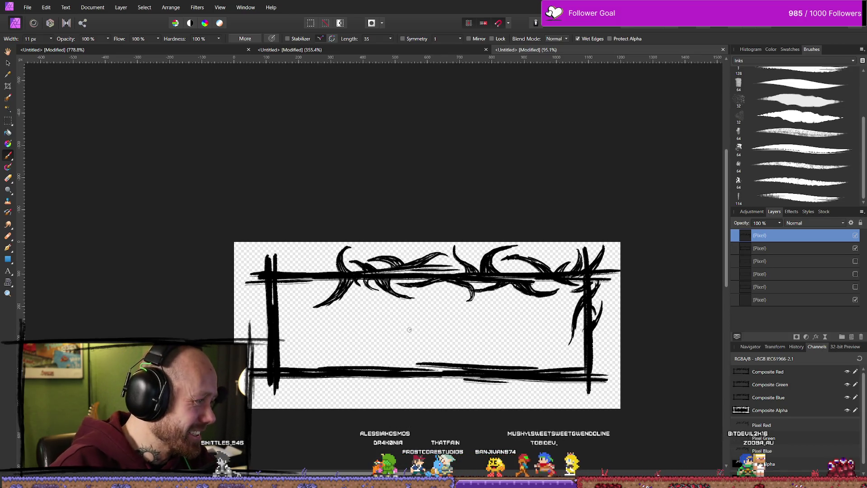
key(e)
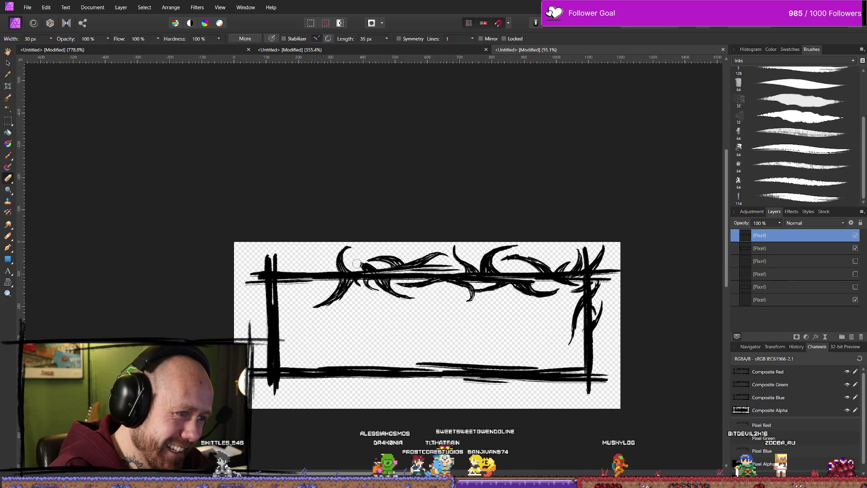
key(b)
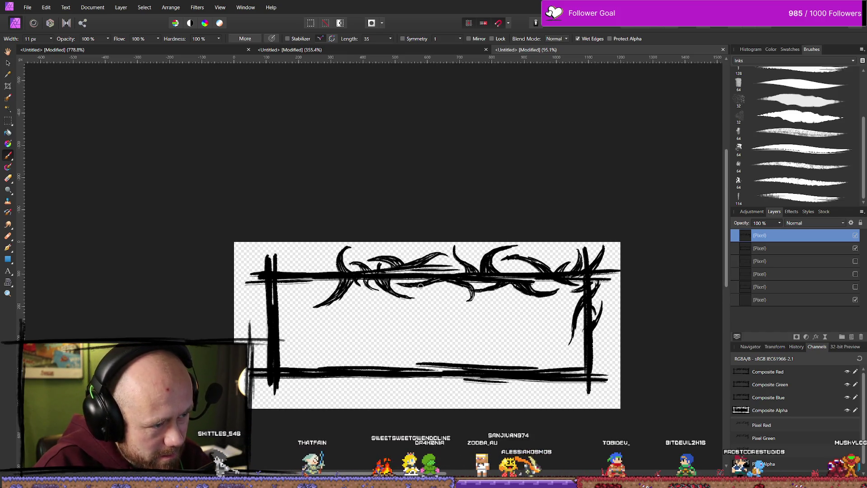
scroll(431, 275, down, 5)
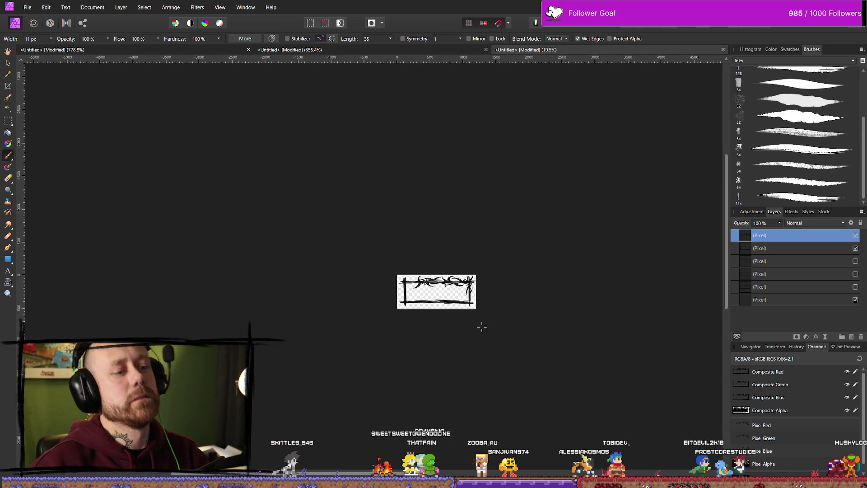
scroll(452, 299, up, 1)
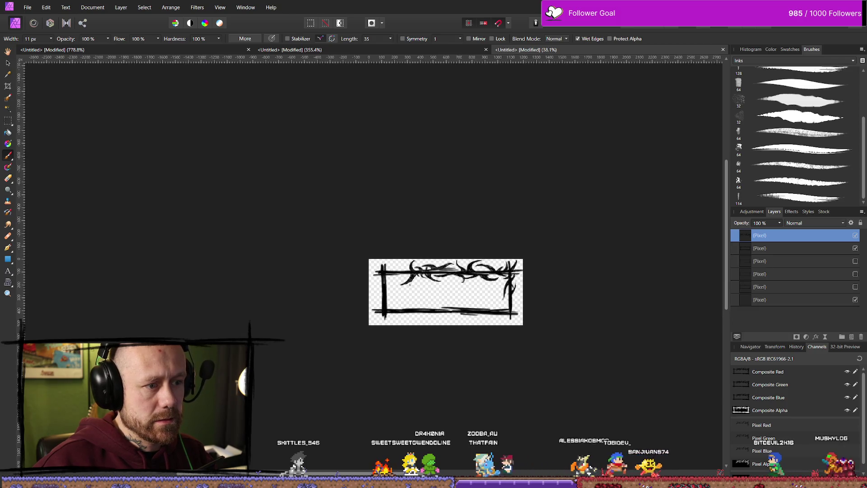
scroll(425, 274, up, 8)
scroll(426, 272, down, 2)
key(e)
scroll(407, 275, up, 5)
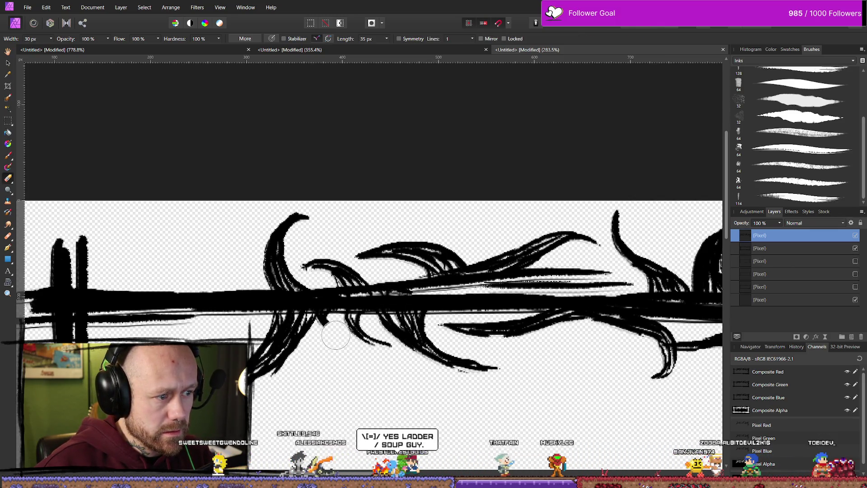
scroll(344, 362, down, 2)
key(b)
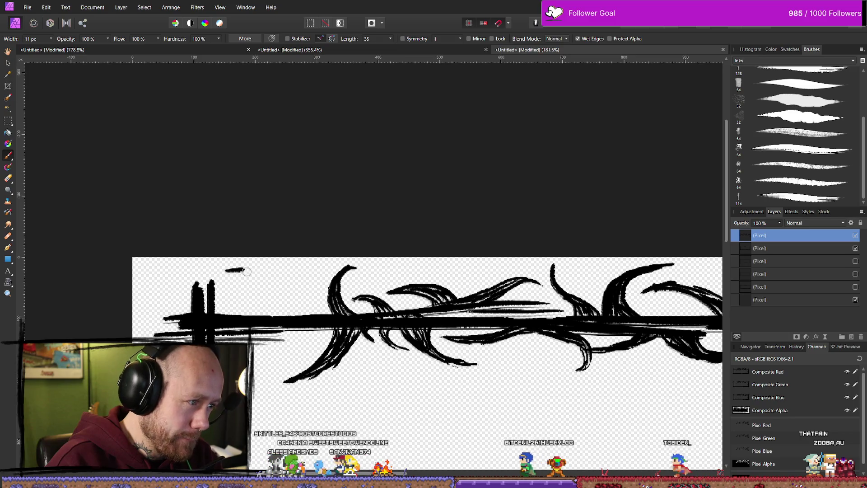
- Undo the long curve and delete the accidentally added HSL Shift adjustment layer
drag(244, 270, 315, 300)
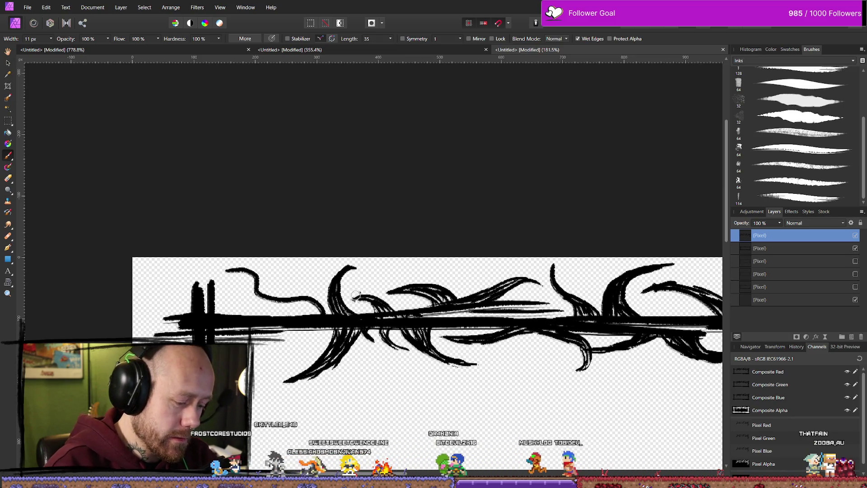
key(ctrl+z)
key(ctrl+u)
click(710, 279)
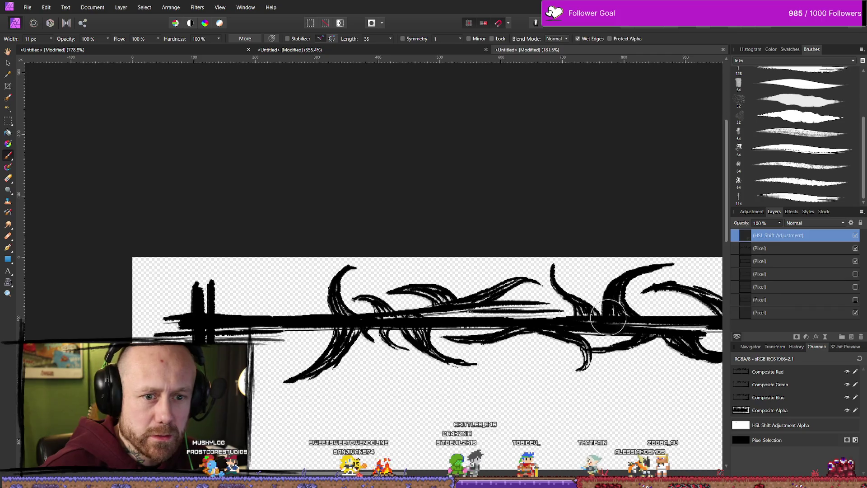
key(s)
click(806, 243)
click(803, 235)
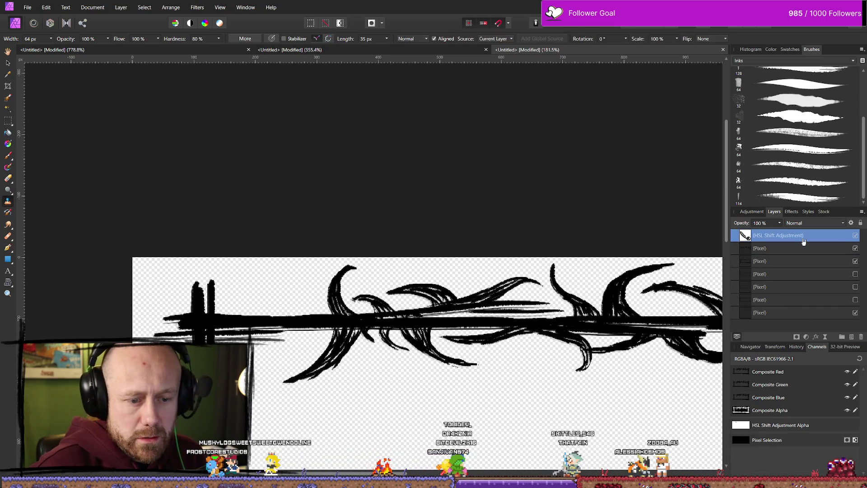
key(Delete)
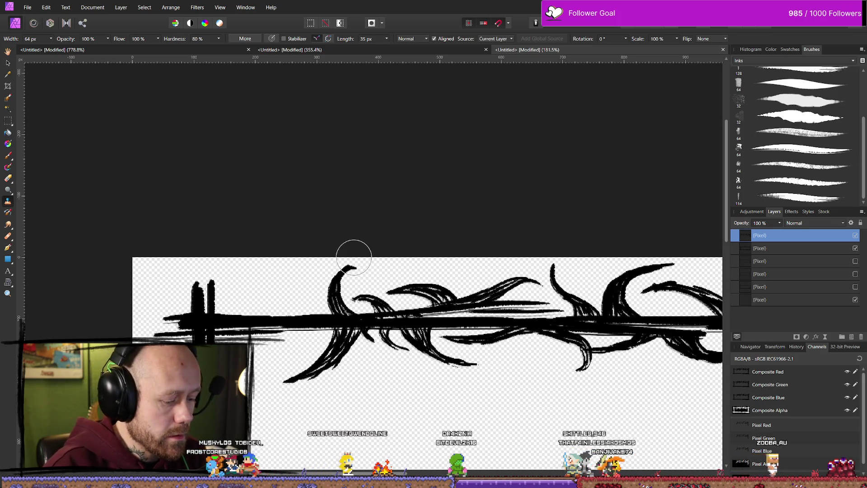
- With Wet Edges turned off, paint a thick solid curl rising above the top border
key(b)
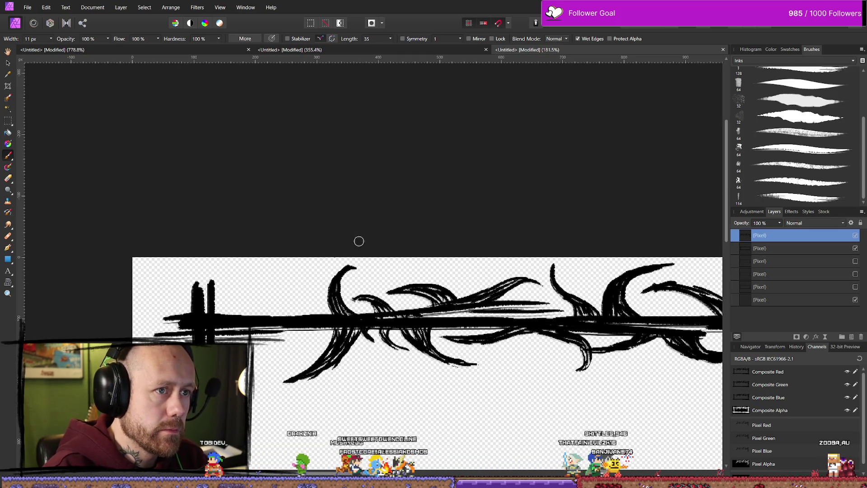
click(577, 39)
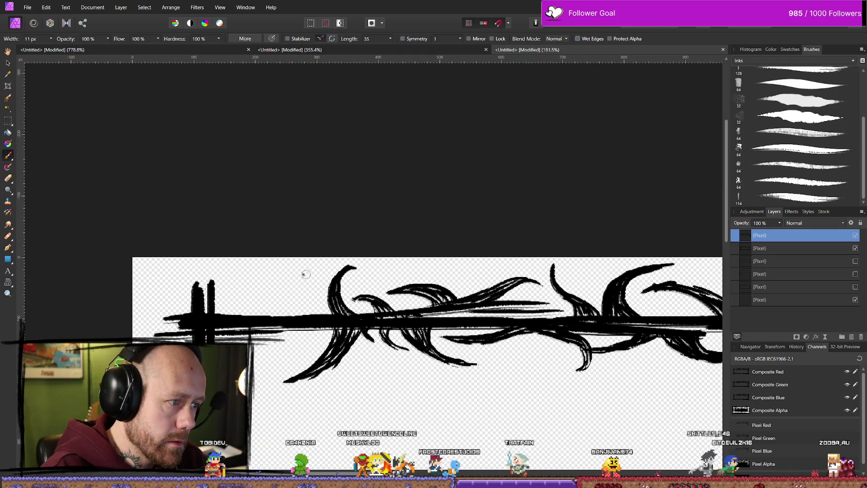
drag(316, 268, 354, 309)
key(ctrl+z)
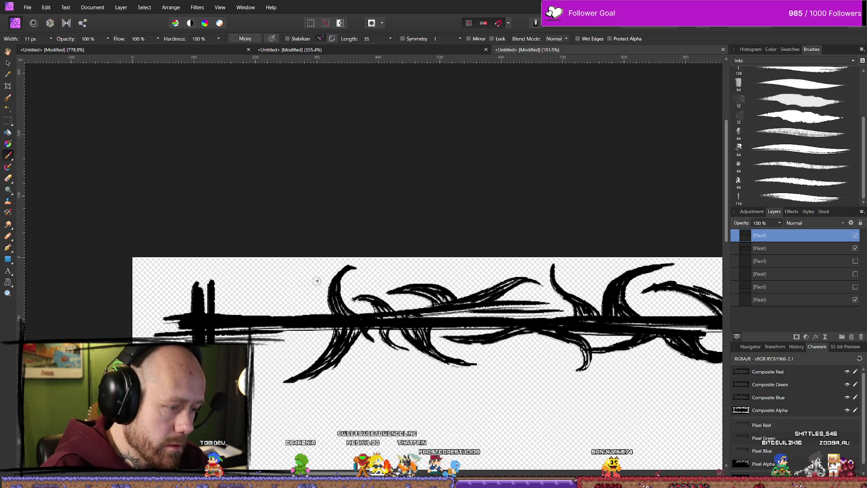
drag(308, 273, 307, 299)
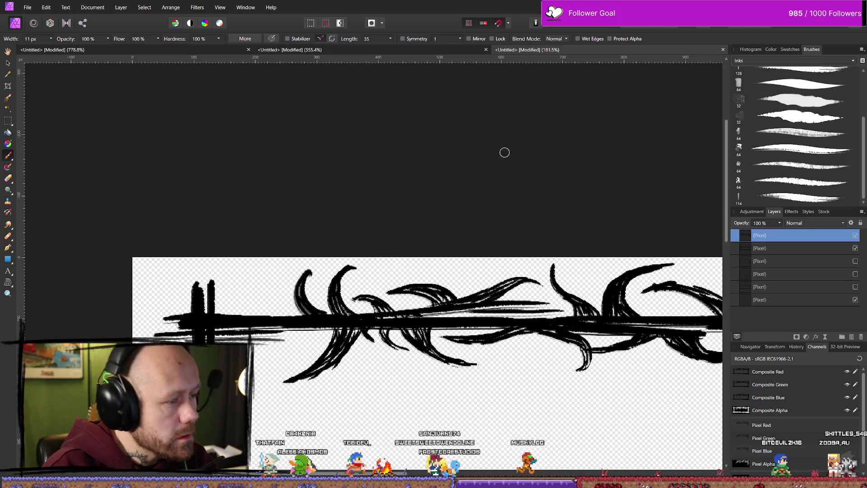
- Re-enable Wet Edges, redraw one long thin arc over the top-left bar, and add thorns above it
key(ctrl+z)
key(ctrl+z)
click(577, 38)
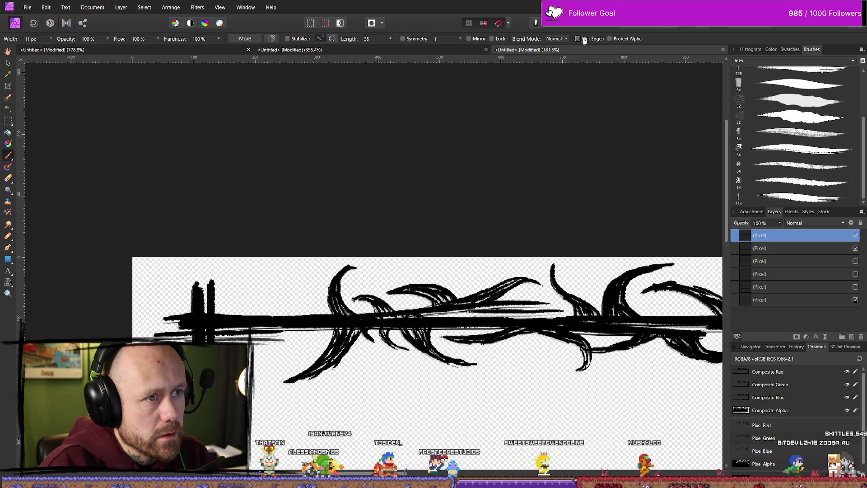
drag(320, 273, 300, 302)
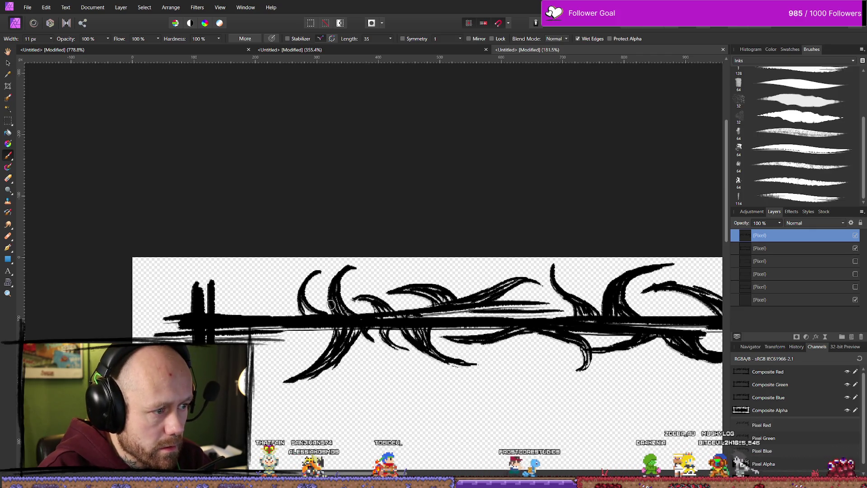
key(ctrl+z)
mouse_move(312, 313)
mouse_down()
mouse_move(291, 285)
mouse_move(255, 273)
mouse_move(335, 317)
mouse_up()
key(ctrl+z)
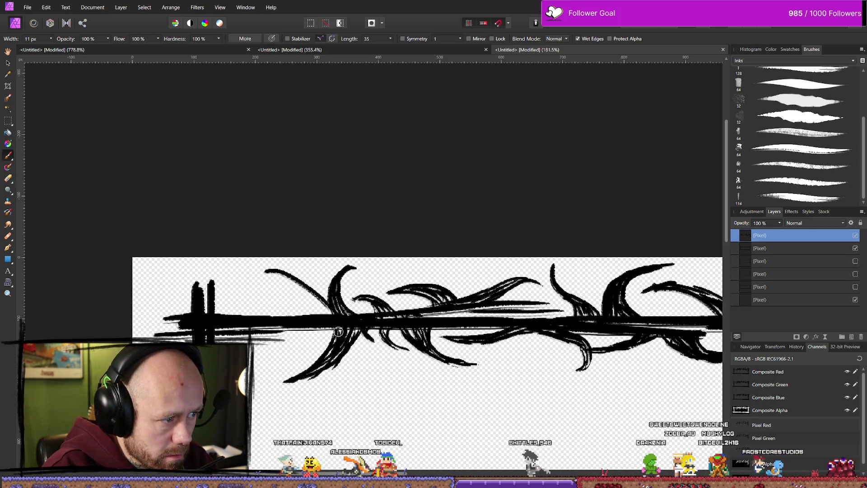
key(ctrl+z)
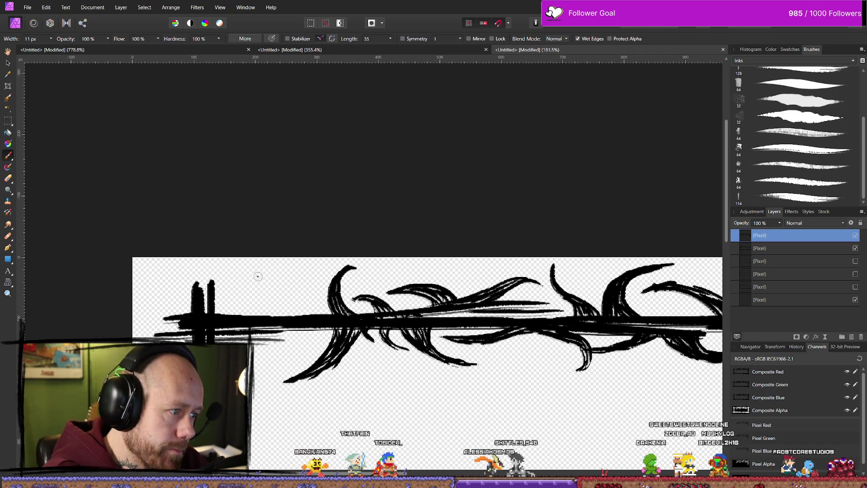
mouse_move(260, 274)
mouse_down()
mouse_move(249, 267)
mouse_move(308, 299)
mouse_up()
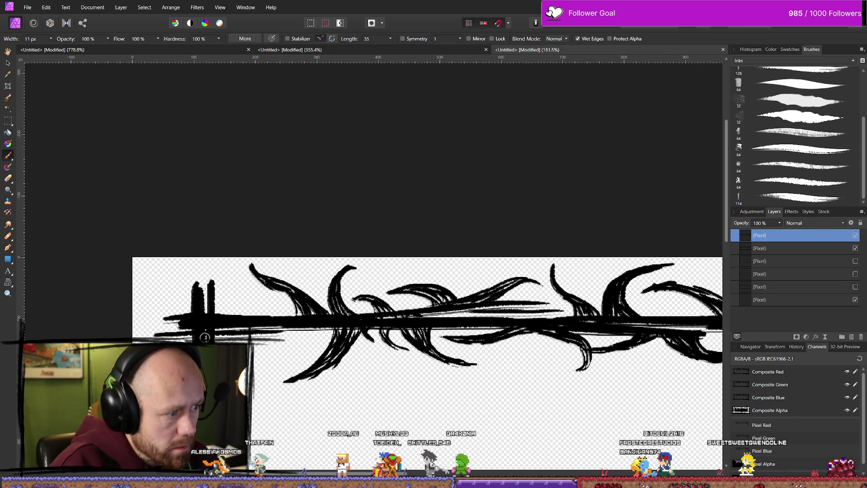
mouse_move(188, 311)
mouse_down()
mouse_move(160, 269)
mouse_move(170, 272)
mouse_up()
- Draw long thin arcs and curved thorns at the far left and near the upper-left corner
drag(151, 338, 182, 264)
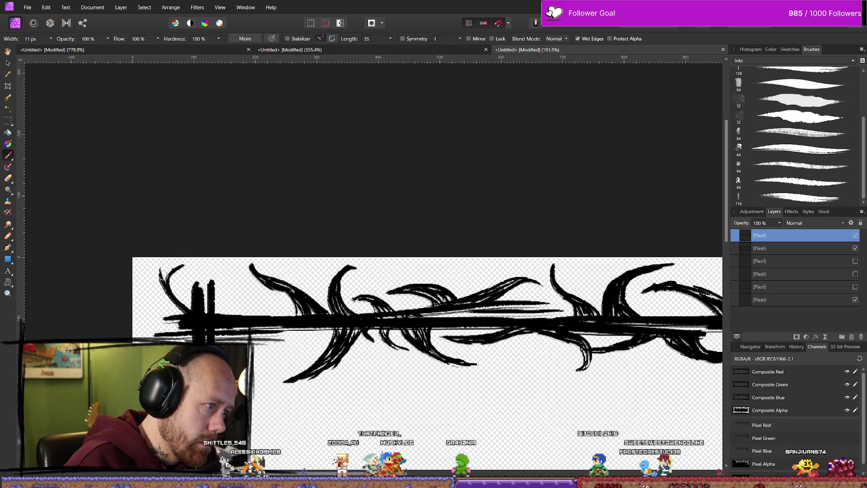
drag(157, 336, 161, 275)
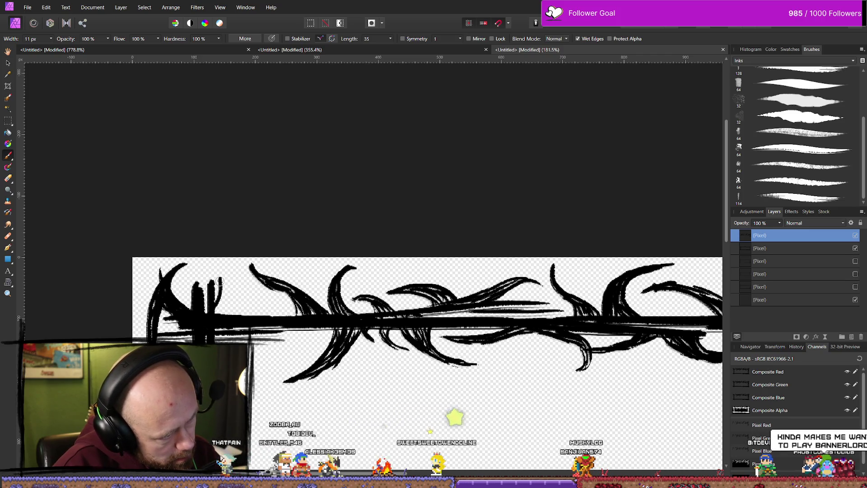
drag(220, 312, 213, 265)
drag(225, 310, 217, 263)
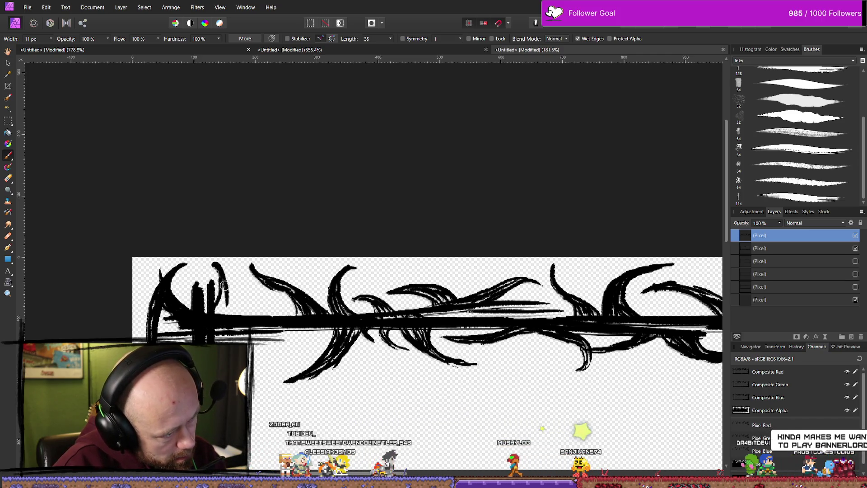
drag(233, 313, 271, 298)
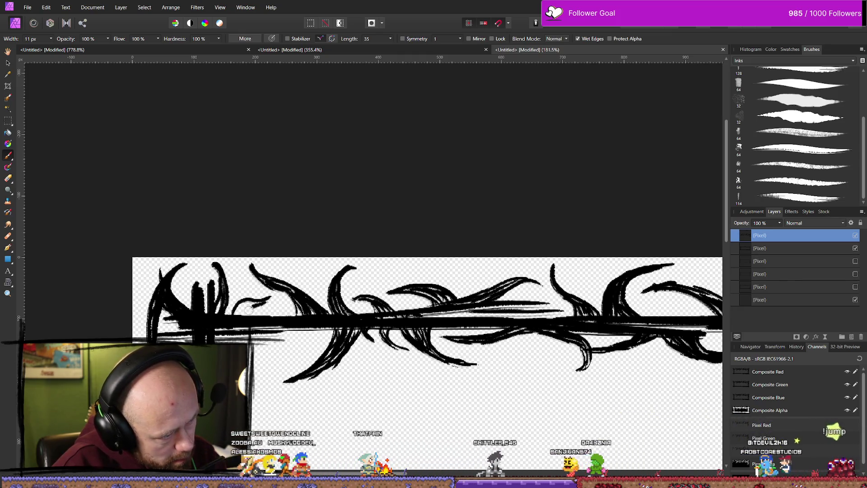
- Erase a stray part of the small curve, then build a thick looping curl above the bar
key(e)
mouse_move(253, 302)
mouse_down()
mouse_move(236, 319)
mouse_move(226, 299)
mouse_up()
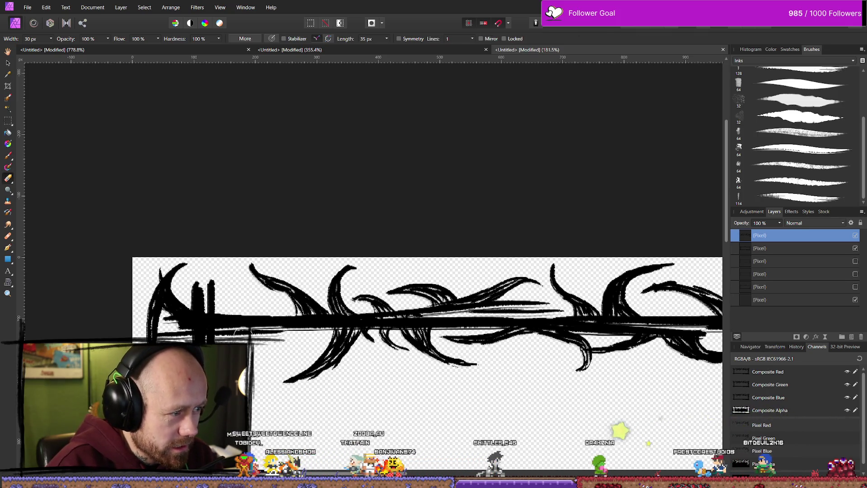
key(b)
mouse_move(215, 310)
mouse_down()
mouse_move(264, 292)
mouse_move(242, 307)
mouse_up()
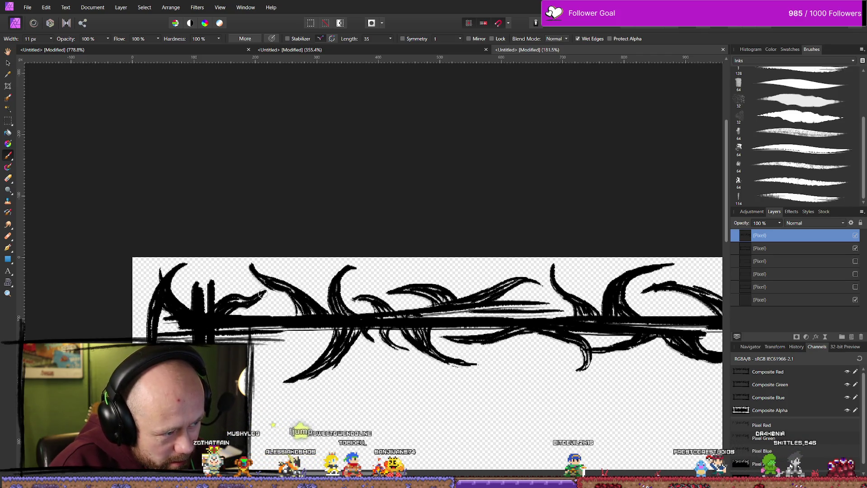
drag(222, 263, 232, 284)
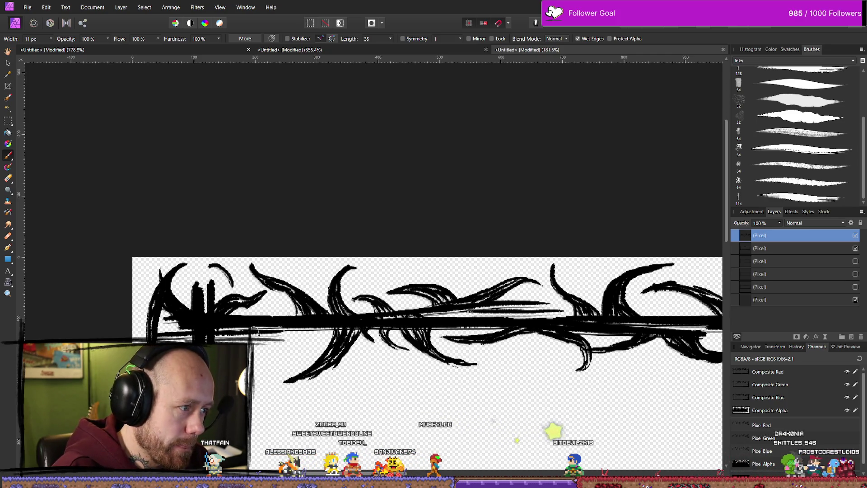
drag(211, 266, 232, 289)
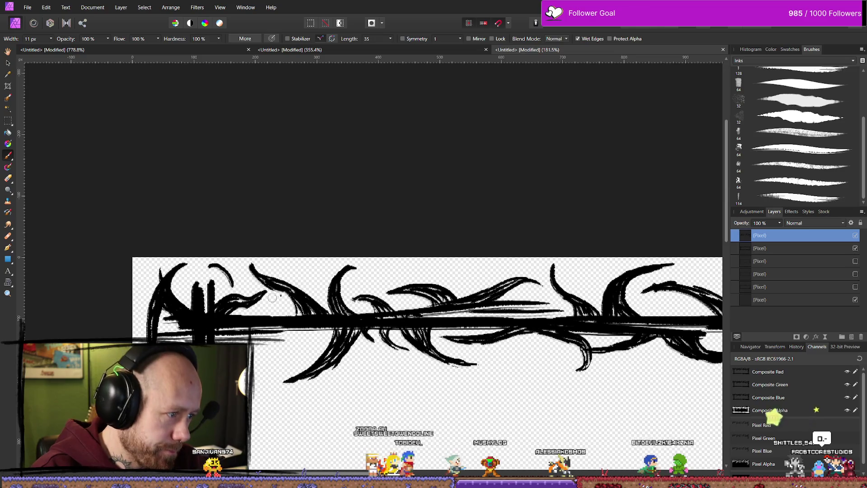
drag(221, 267, 247, 302)
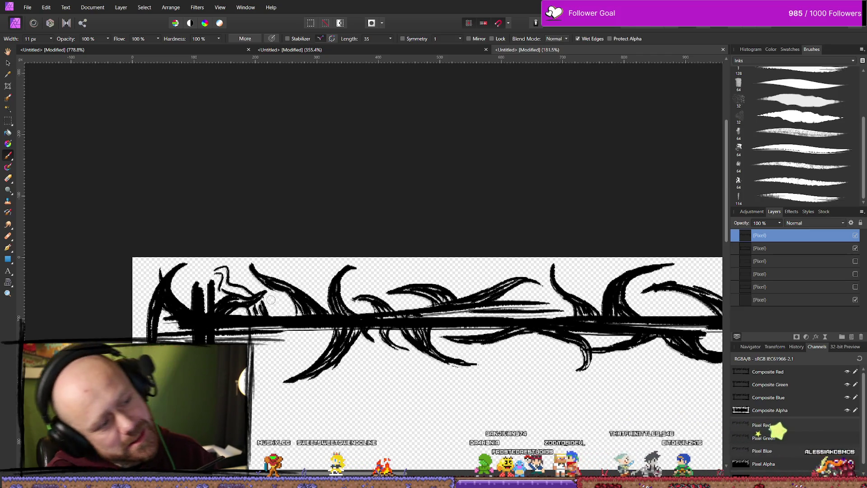
- Erase the thin curls near the corner and redraw a thin hooked thorn with light hatching
key(e)
drag(239, 285, 262, 303)
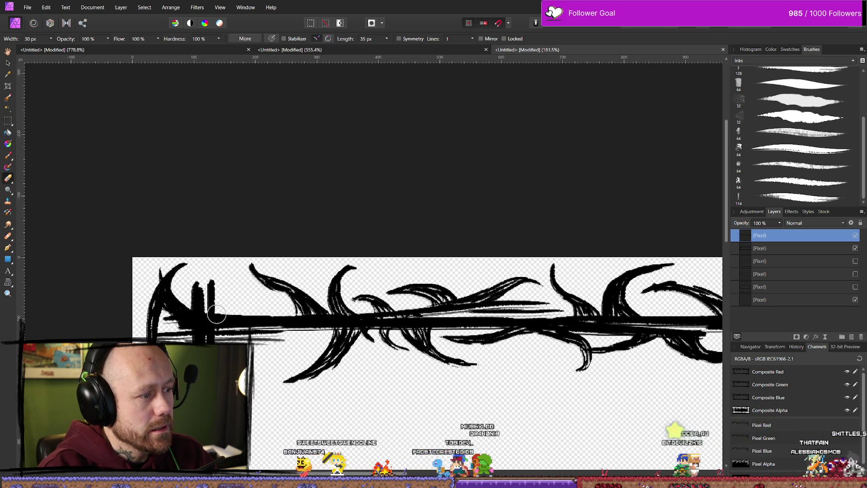
key(b)
drag(216, 311, 233, 277)
key(ctrl+z)
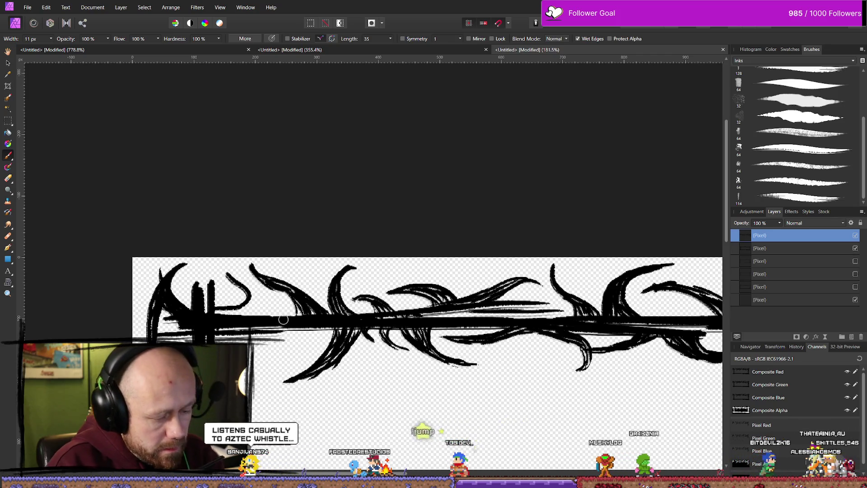
key(ctrl+shift+z)
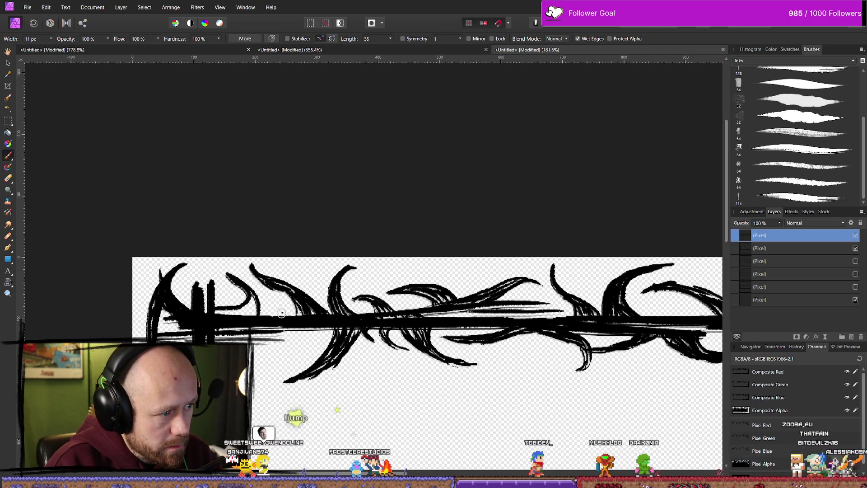
key(ctrl+shift+z)
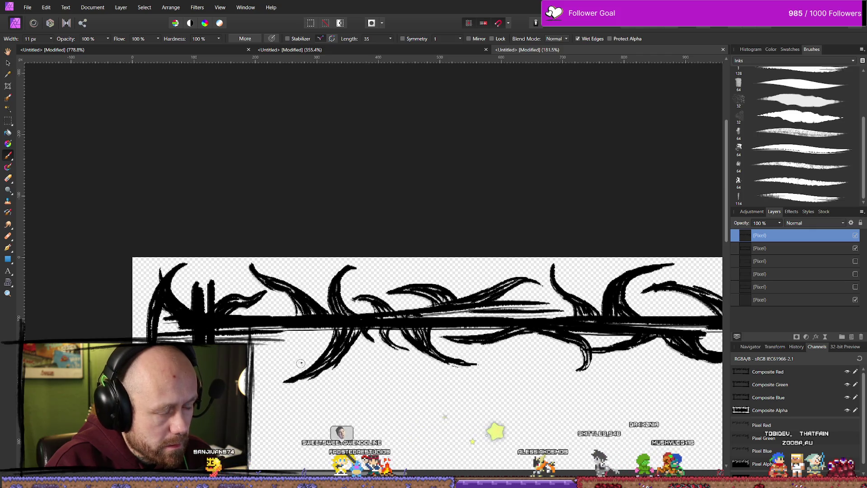
- Paint a thick crescent thorn curling beneath the left part of the top bar
scroll(282, 441, down, 6)
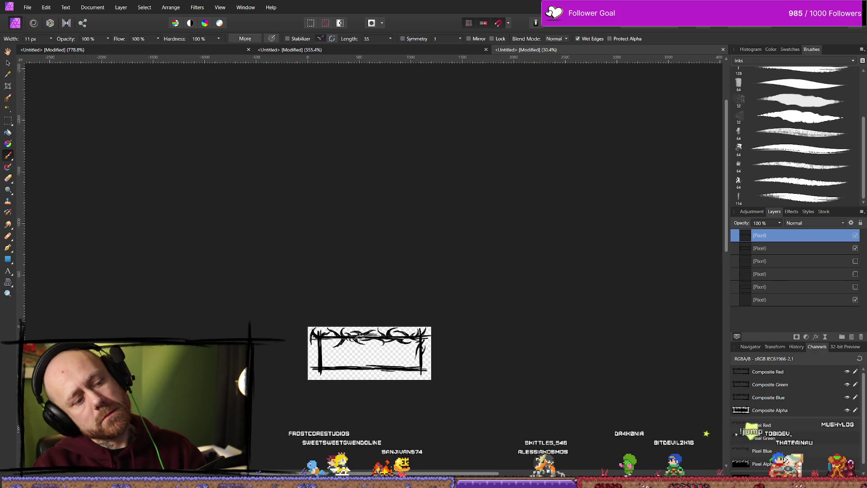
scroll(338, 358, up, 6)
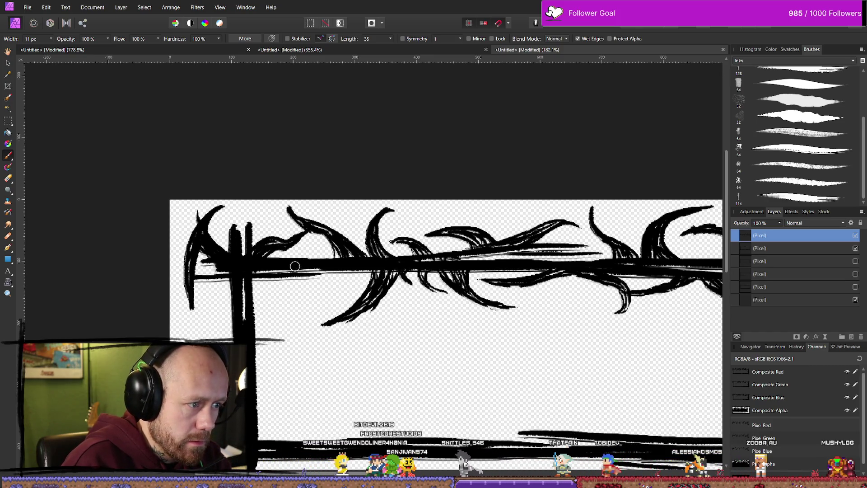
drag(318, 272, 347, 284)
drag(288, 275, 355, 285)
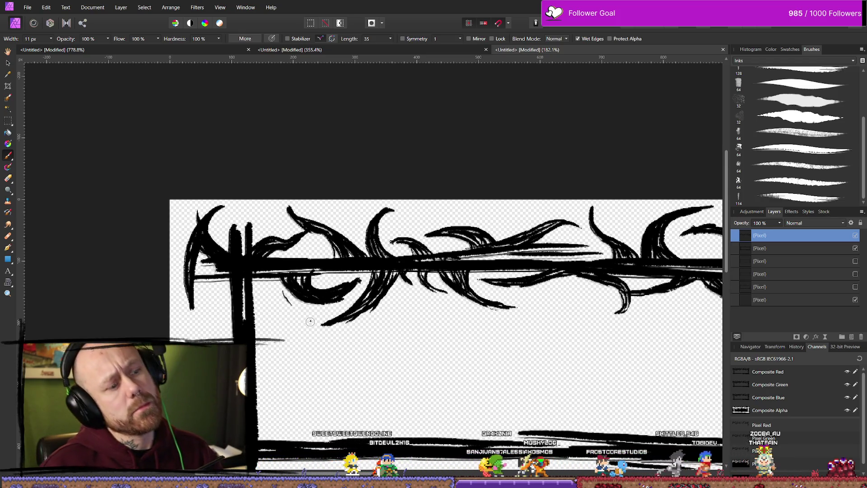
scroll(412, 296, down, 10)
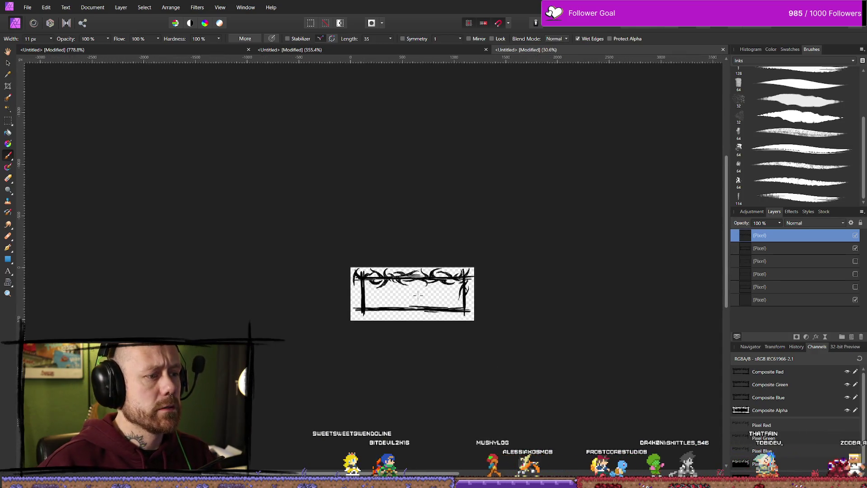
scroll(411, 296, up, 3)
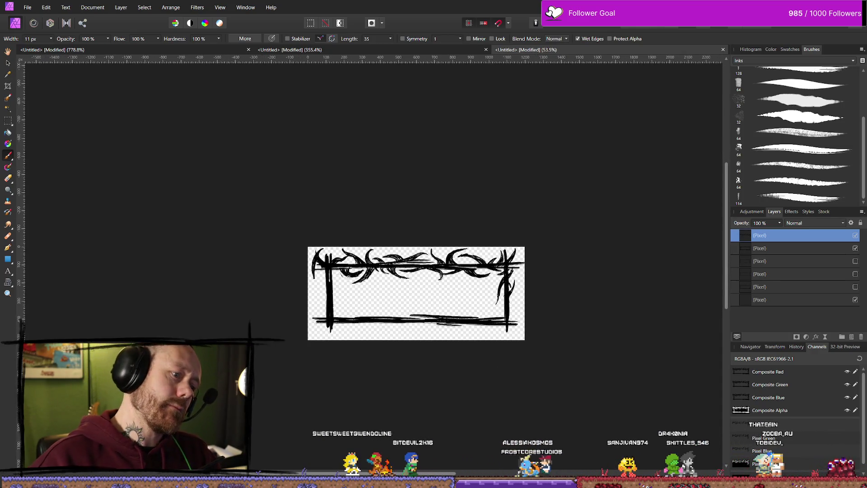
scroll(361, 284, up, 10)
key(e)
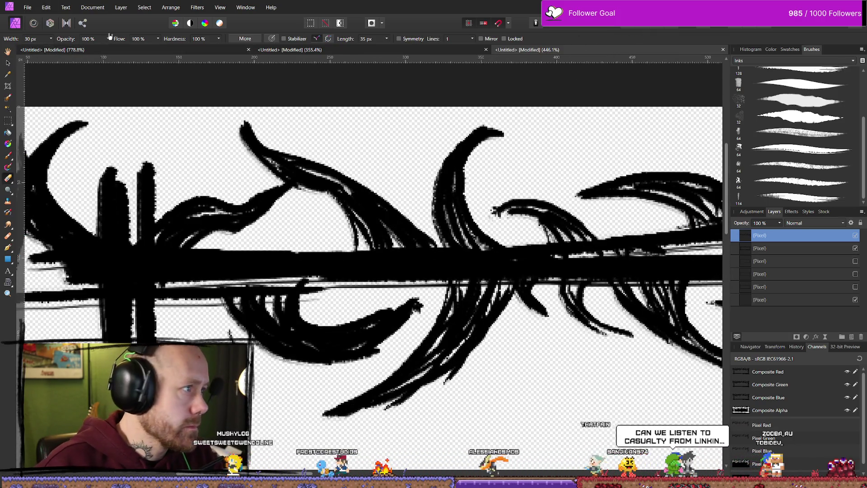
- Set the Erase Brush width to 4 px
click(51, 38)
drag(50, 48, 39, 47)
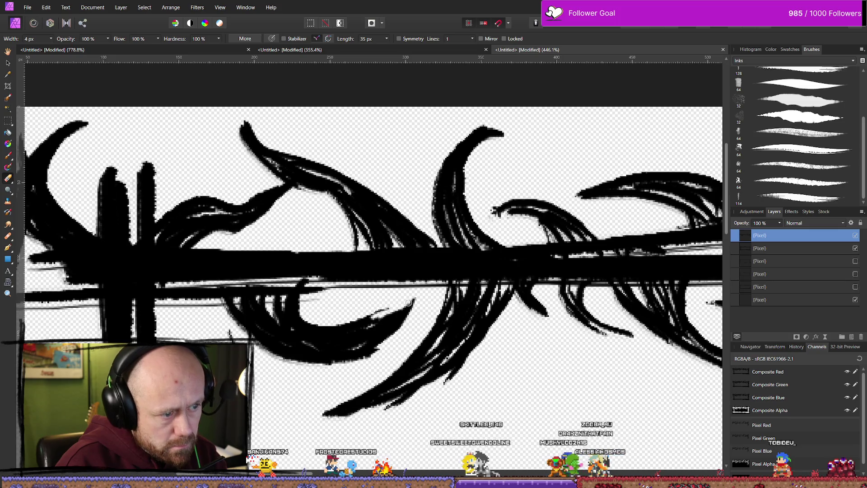
scroll(408, 303, down, 10)
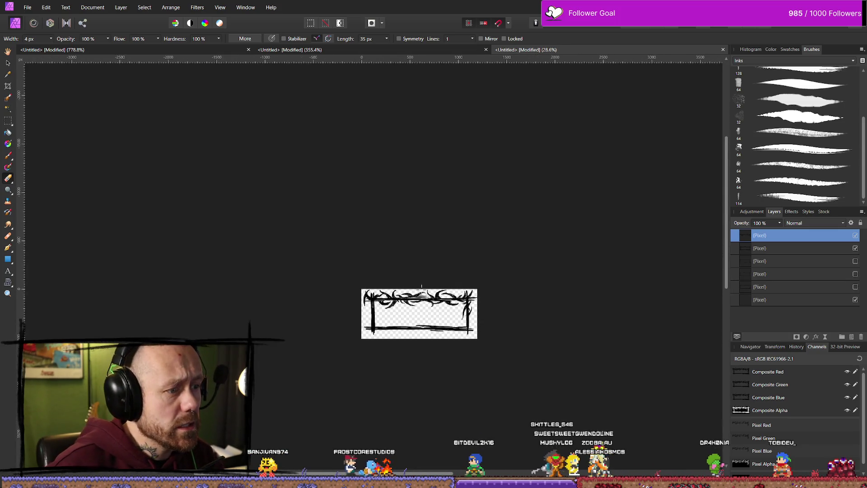
scroll(422, 286, up, 6)
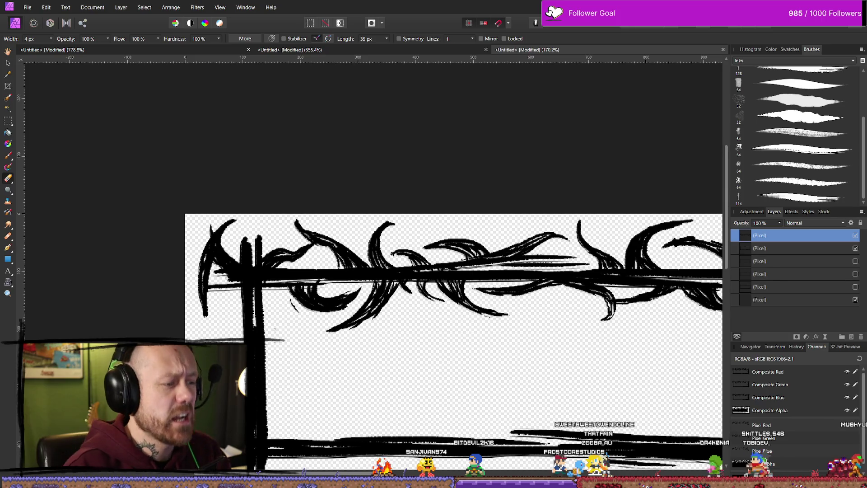
- Set the eraser width to 10 px, then paint two curved thorns hanging below the top bar near the left corner
drag(51, 38, 55, 47)
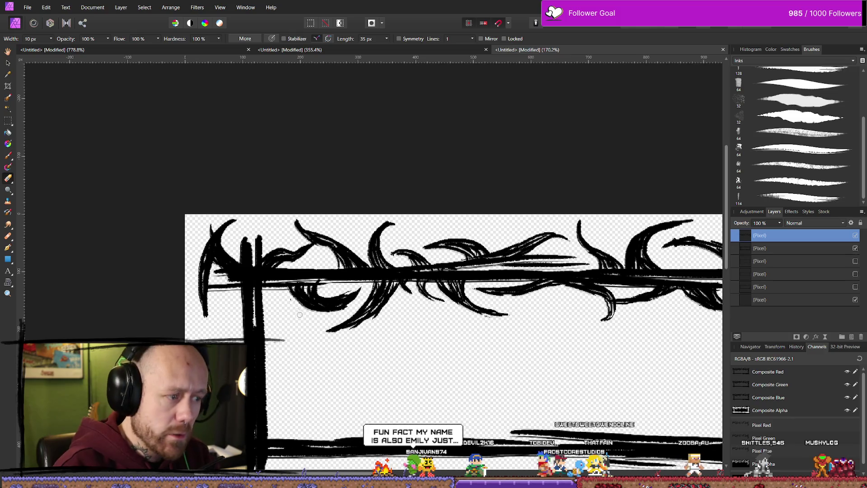
key(b)
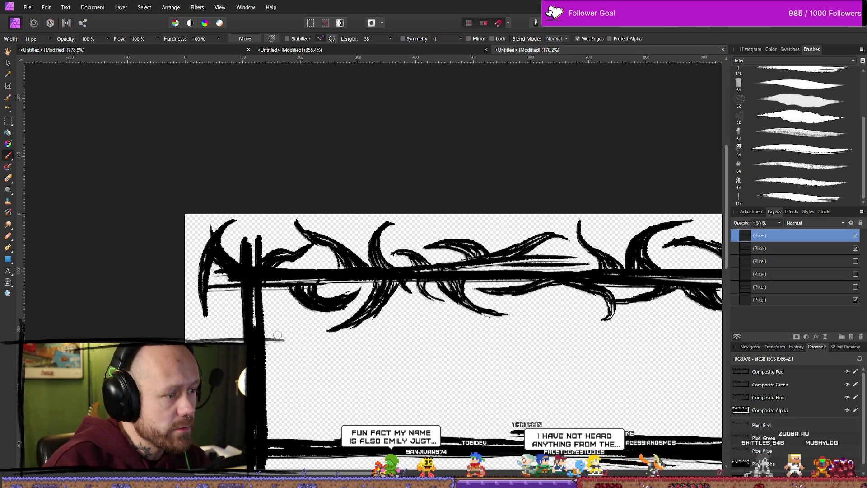
drag(277, 292, 306, 343)
drag(263, 299, 299, 344)
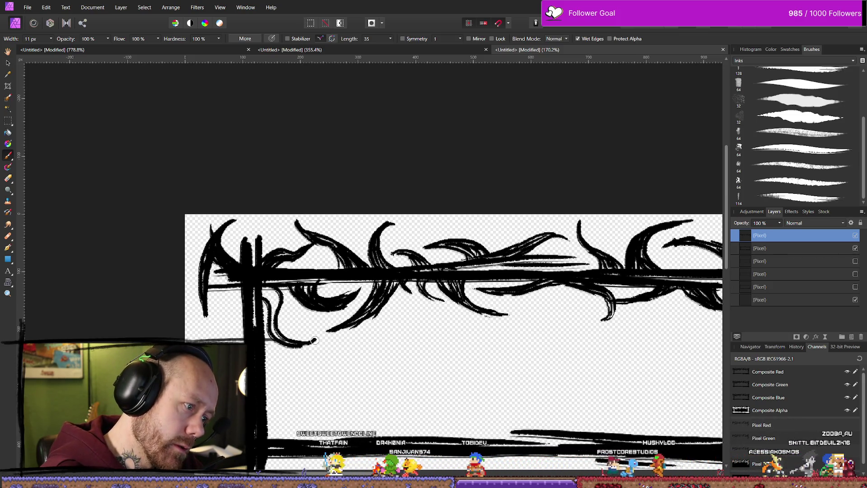
drag(267, 296, 316, 338)
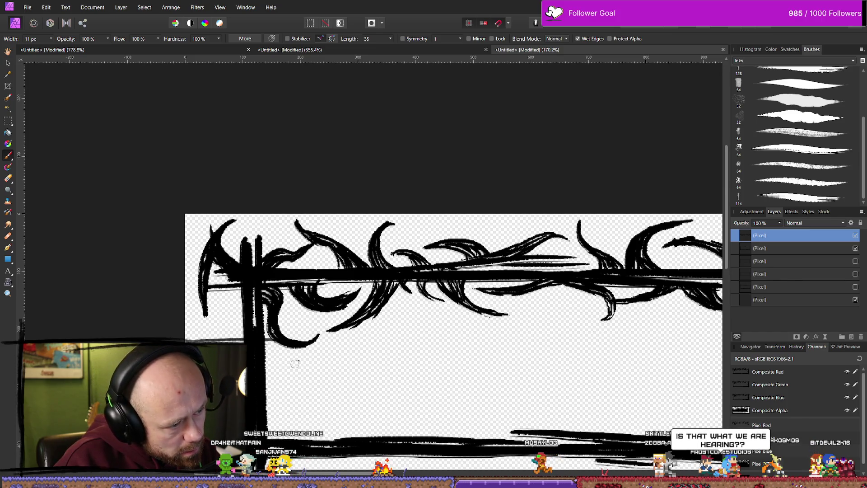
scroll(371, 310, down, 6)
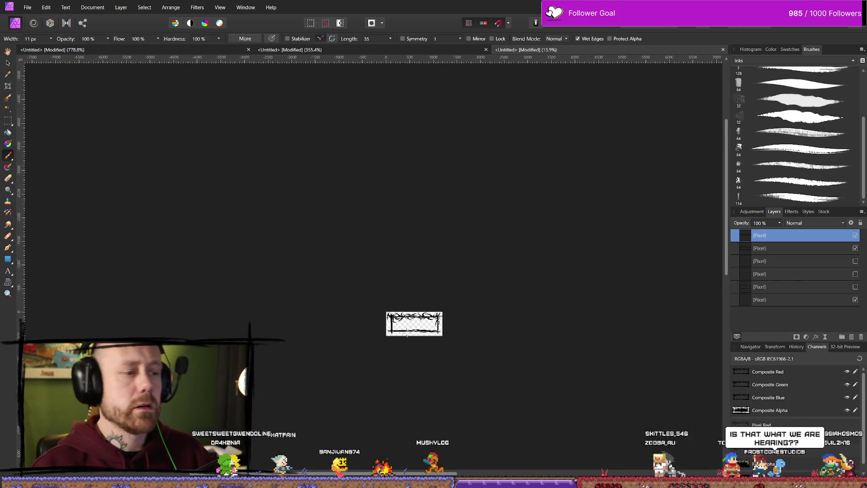
scroll(372, 326, up, 1)
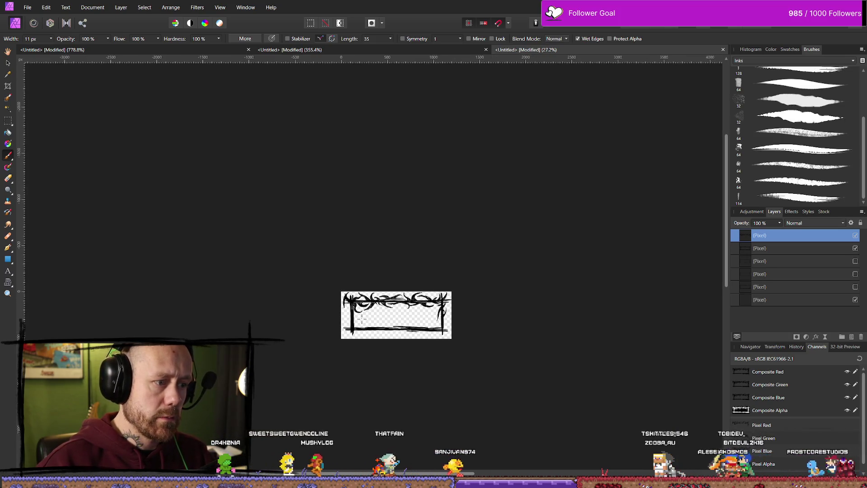
scroll(365, 316, up, 5)
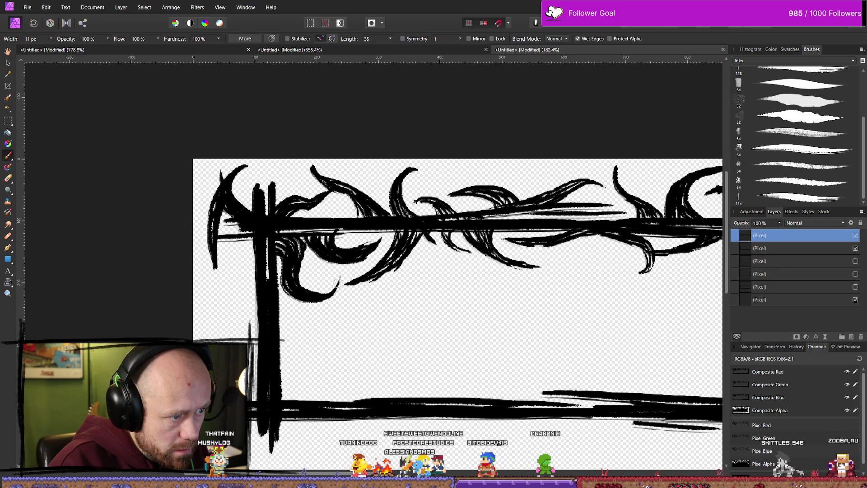
scroll(284, 364, down, 3)
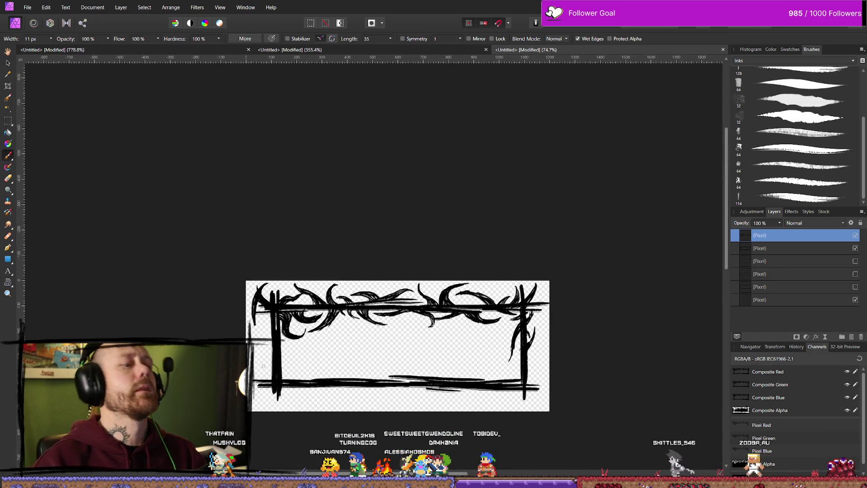
scroll(203, 323, down, 2)
scroll(203, 323, up, 4)
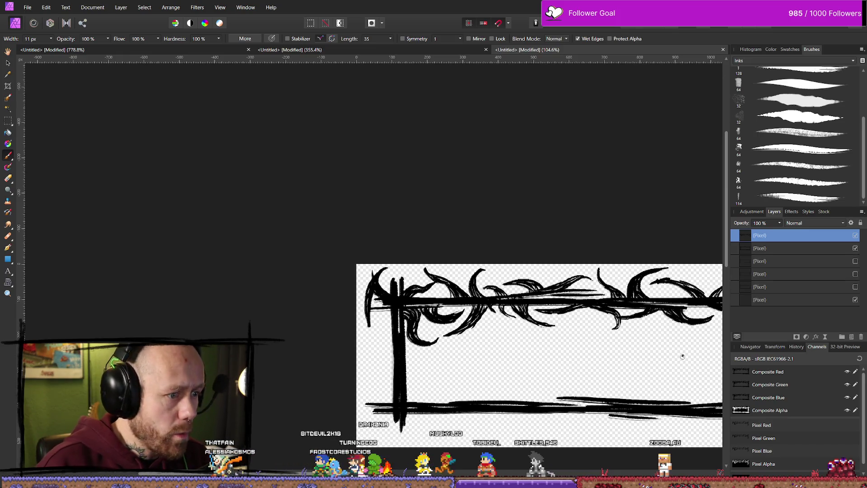
scroll(549, 393, down, 5)
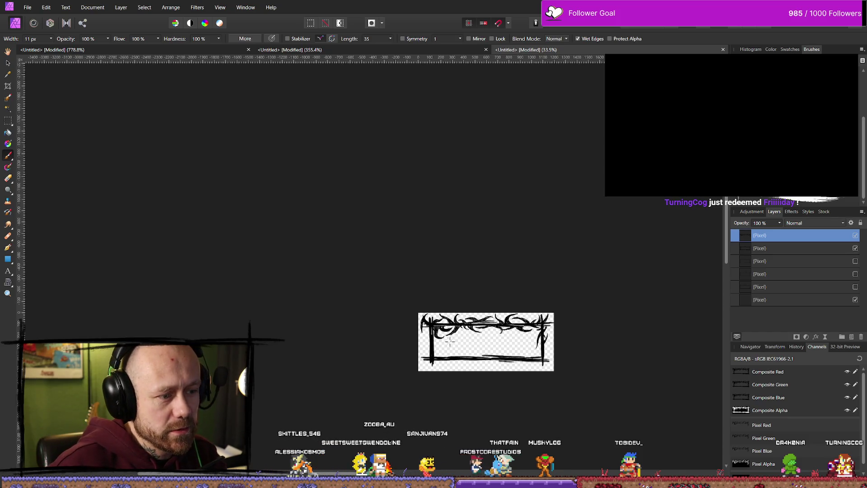
- Paint thin curved thorn strokes beside the left bar, undoing two unwanted attempts
scroll(449, 345, up, 3)
scroll(450, 344, up, 4)
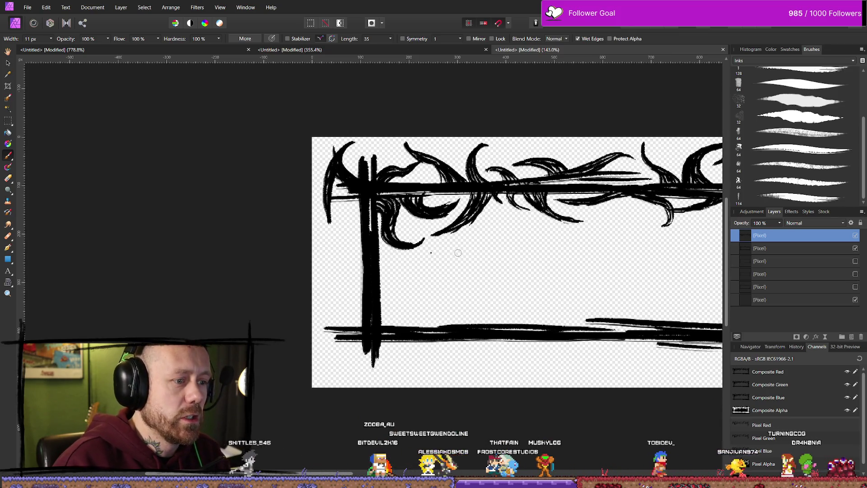
drag(356, 206, 324, 261)
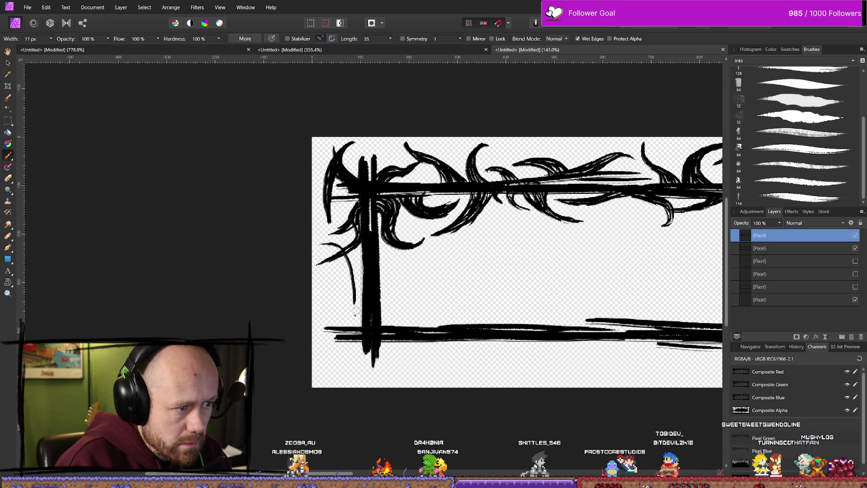
key(ctrl+z)
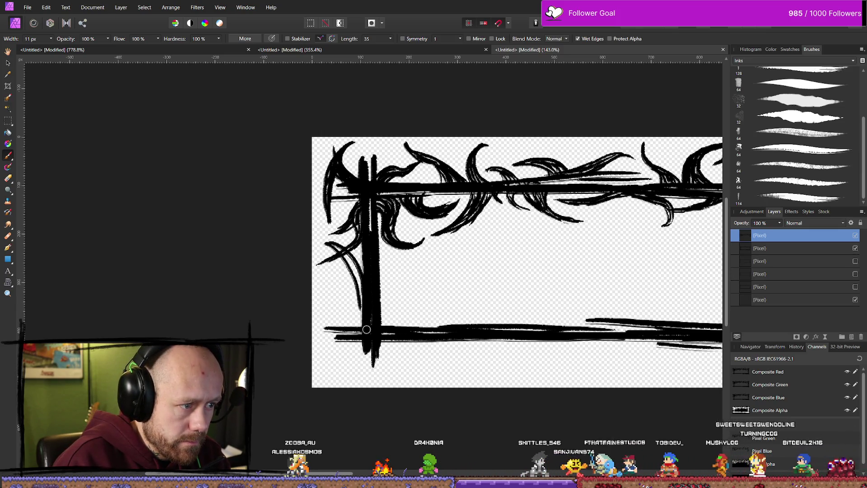
drag(324, 244, 360, 310)
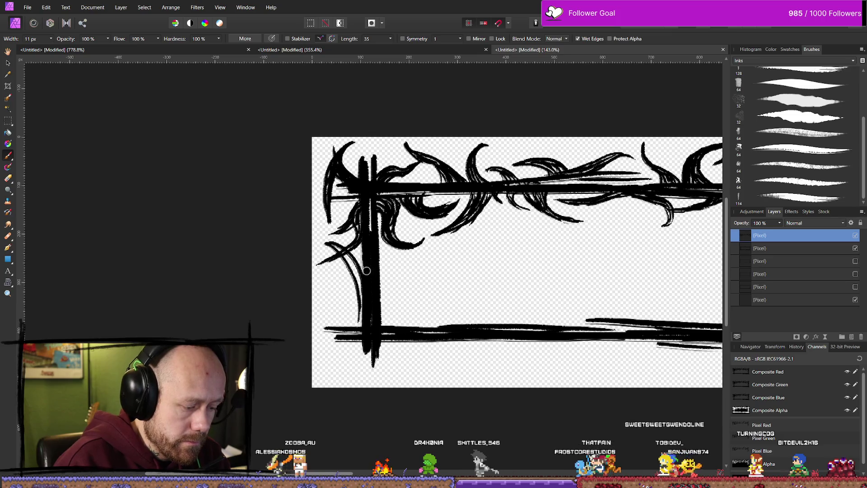
key(ctrl+z)
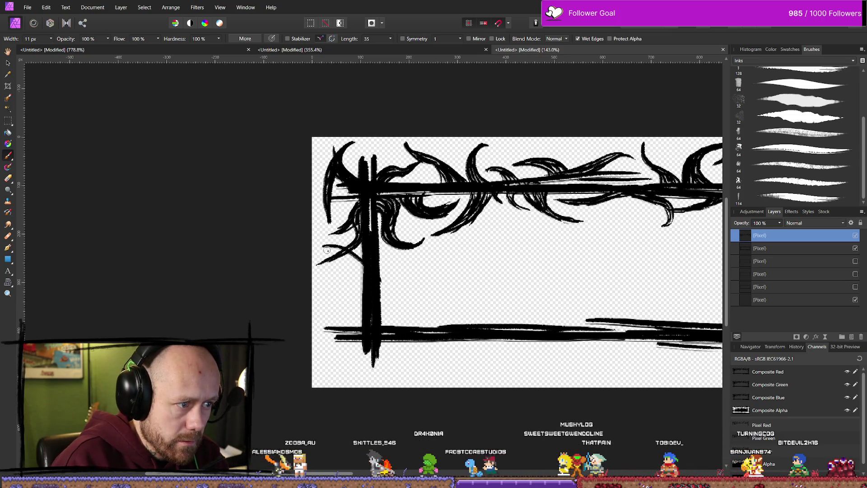
drag(341, 254, 365, 276)
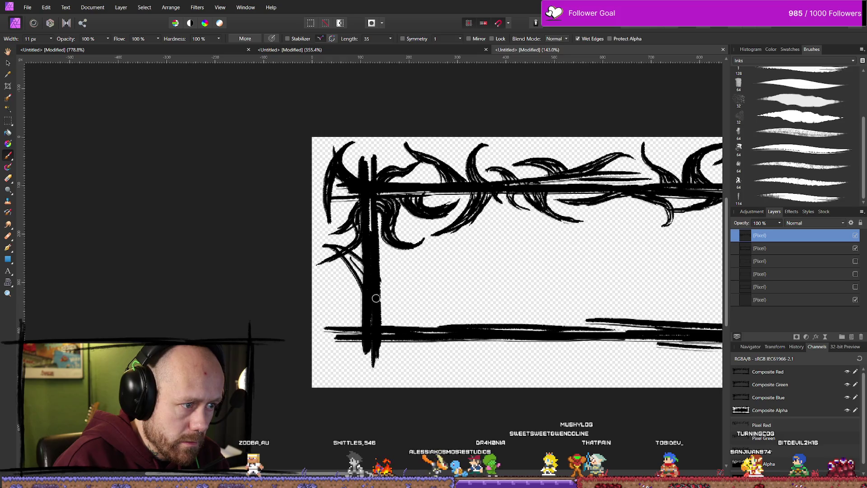
drag(357, 228, 338, 245)
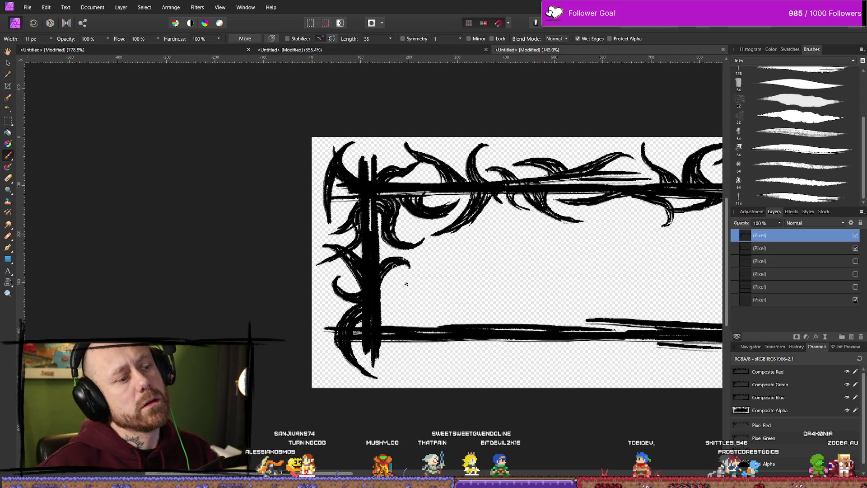
- Look over the whole frame, then switch to the Erase Brush Tool
scroll(402, 283, down, 5)
scroll(467, 276, up, 2)
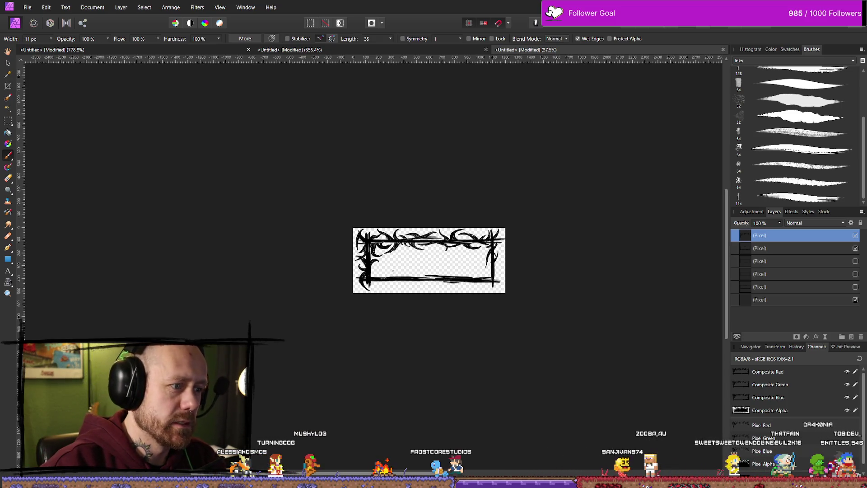
scroll(393, 270, up, 5)
scroll(440, 273, down, 1)
scroll(443, 274, right, 2)
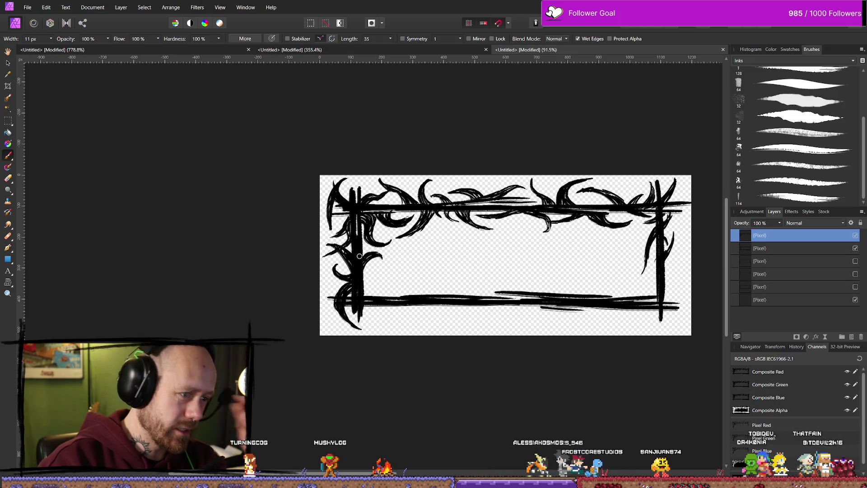
key(e)
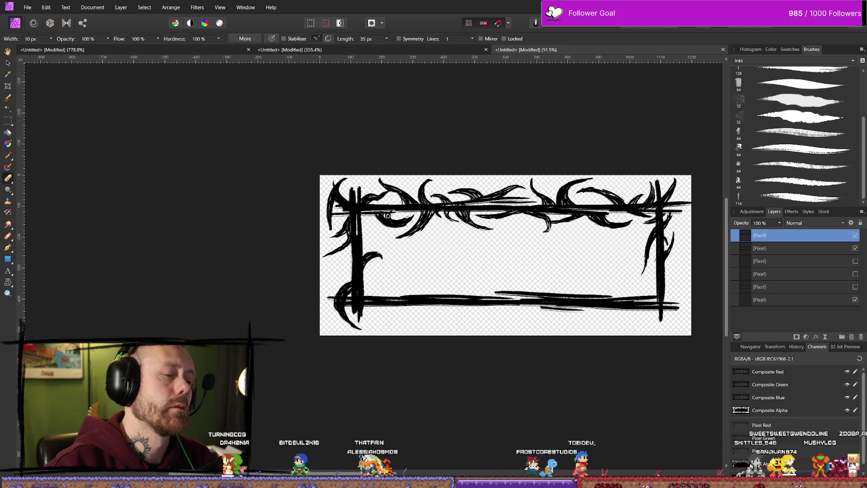
scroll(433, 293, down, 5)
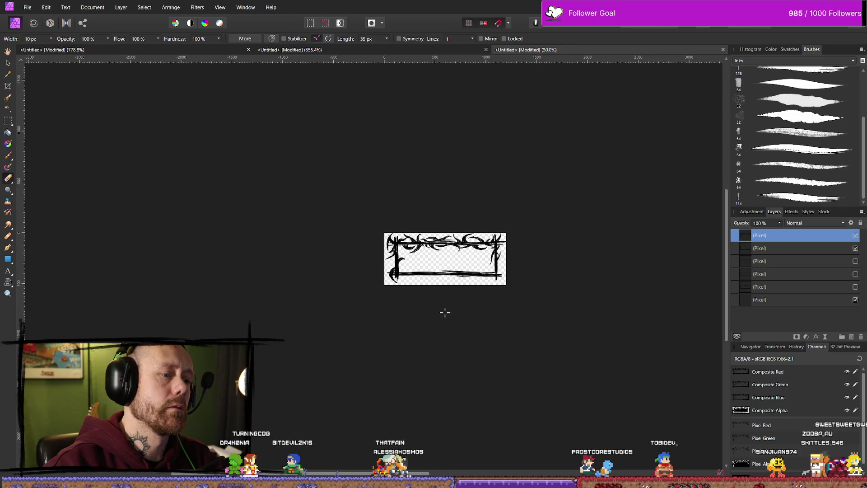
scroll(450, 300, up, 3)
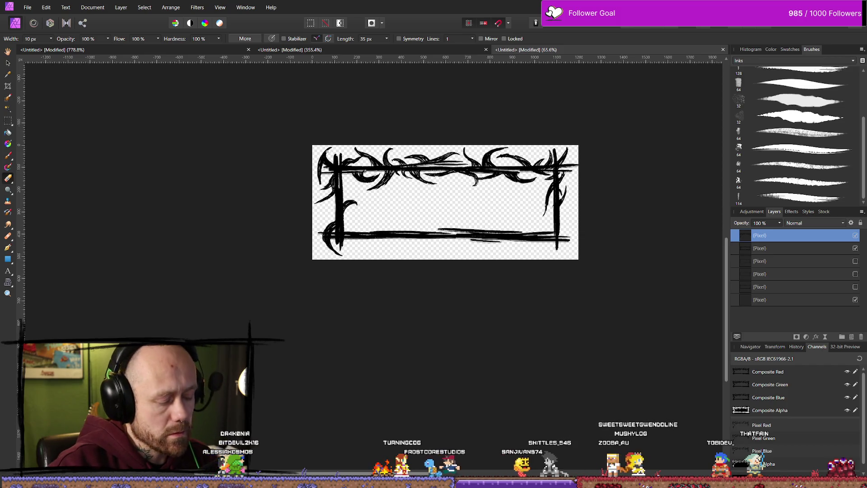
- Switch to the Flood Fill Eraser and remove stray ink specks beside the left bar
scroll(358, 201, up, 5)
key(b)
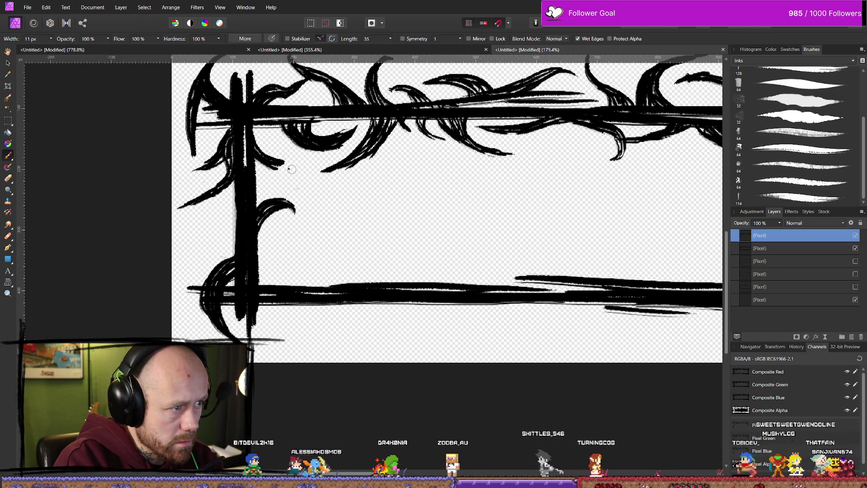
key(e)
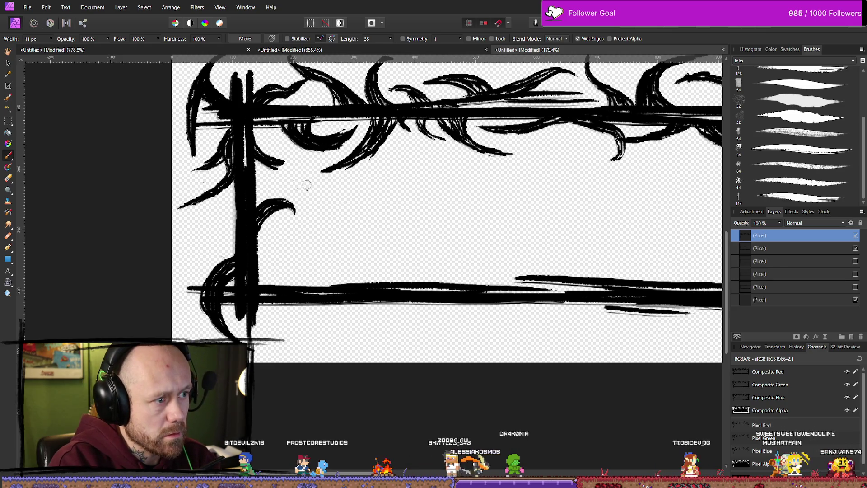
key(e)
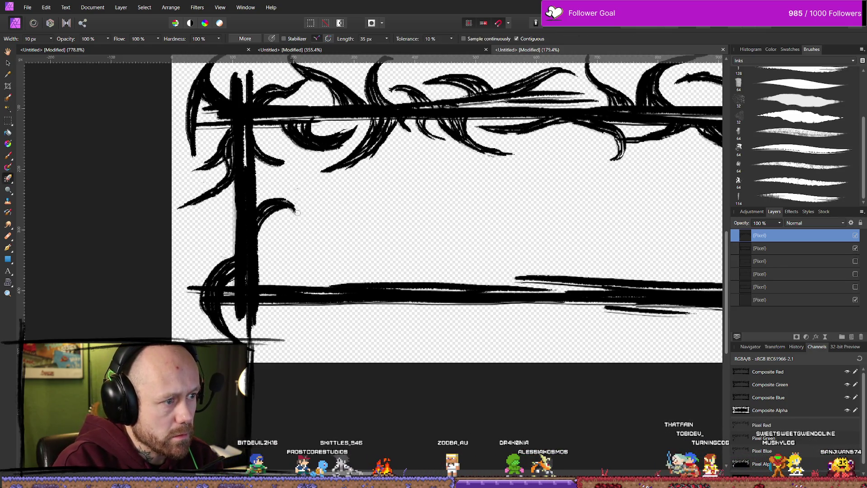
key(e)
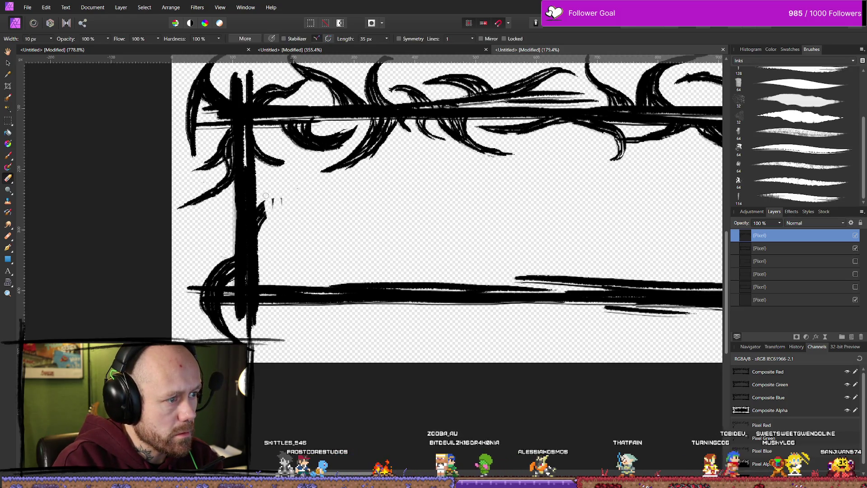
drag(266, 199, 283, 197)
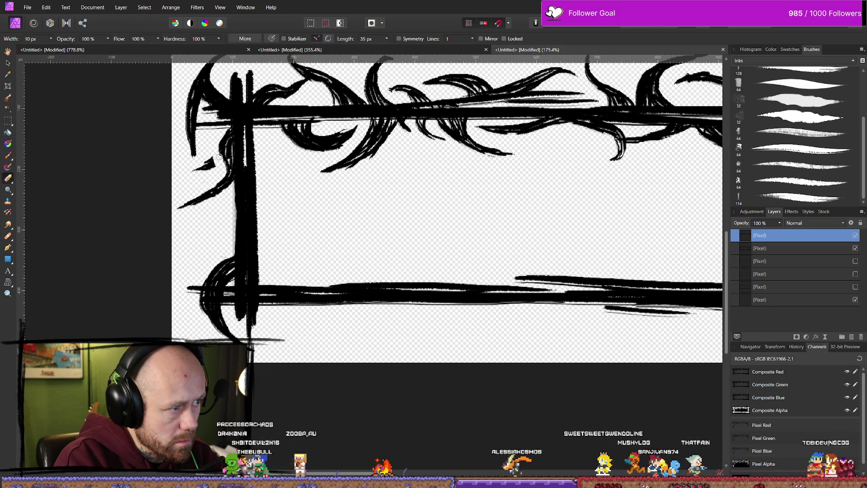
drag(219, 155, 197, 166)
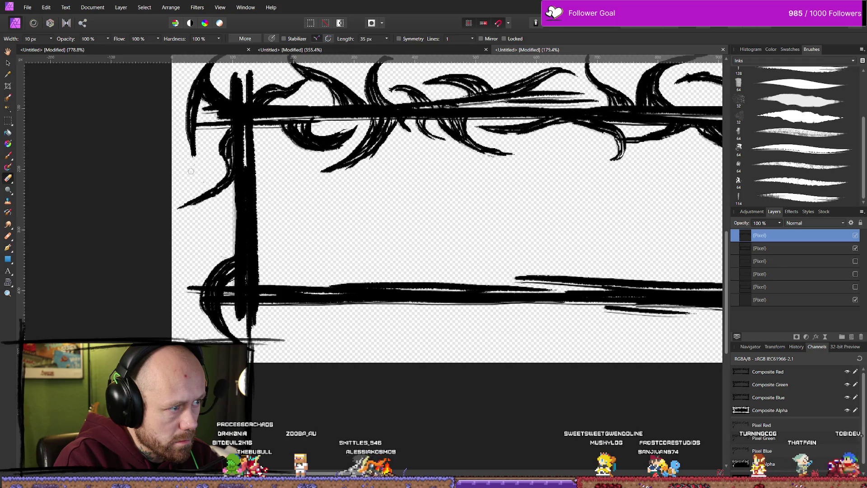
- Paint a curved thorn with a small curl off the left bar's inner side, plus two ink dots
key(b)
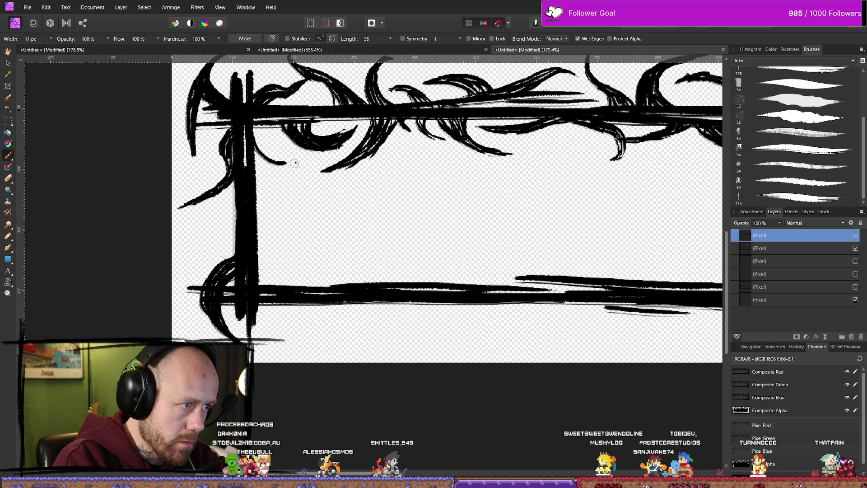
drag(253, 151, 278, 165)
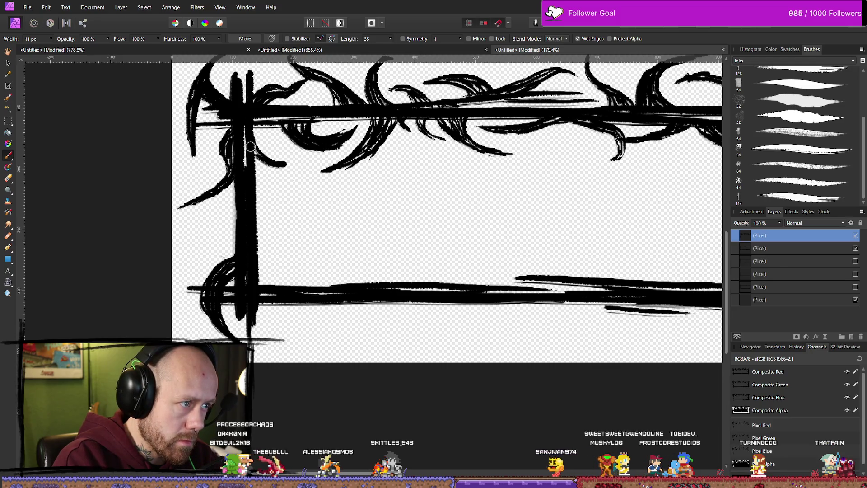
key(ctrl+z)
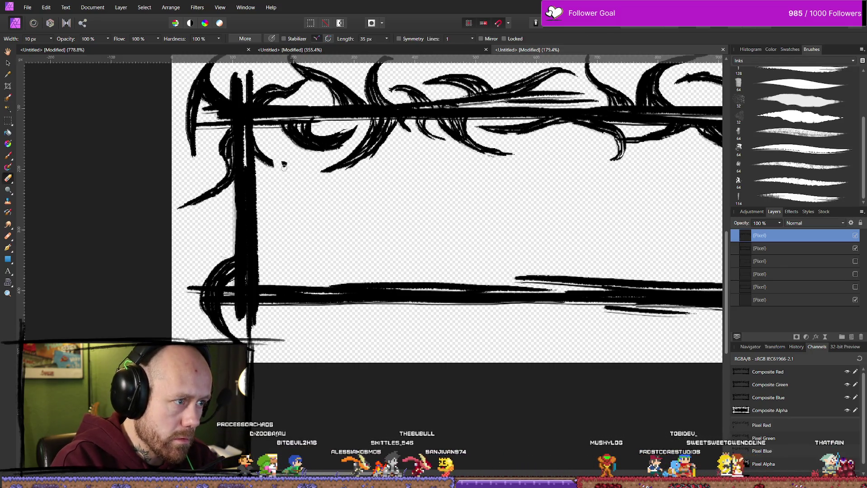
key(e)
key(b)
mouse_move(255, 149)
mouse_down()
mouse_move(284, 171)
mouse_move(286, 200)
mouse_up()
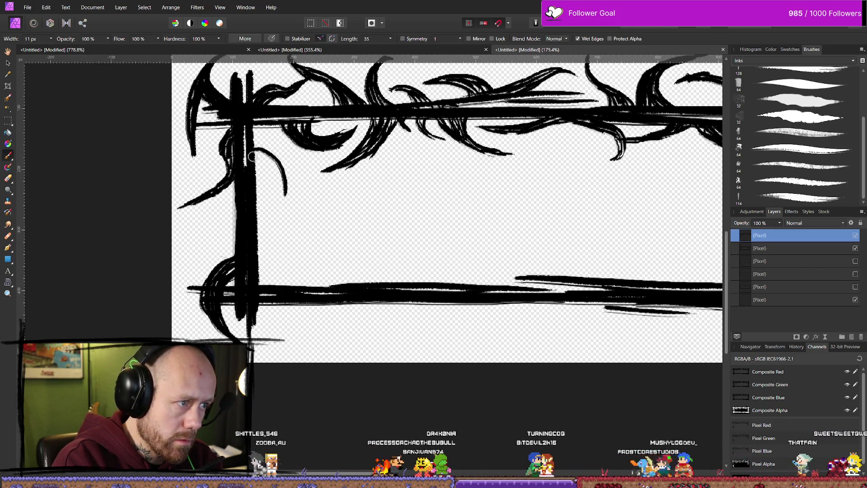
drag(256, 163, 273, 152)
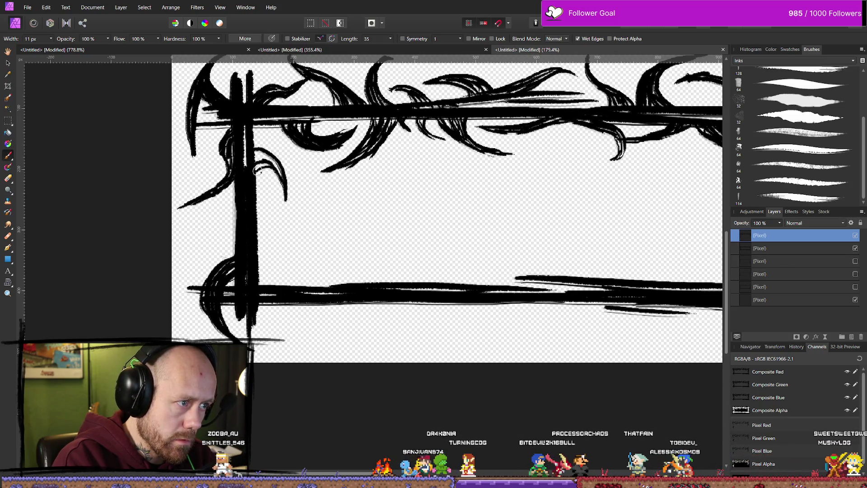
click(290, 215)
click(300, 222)
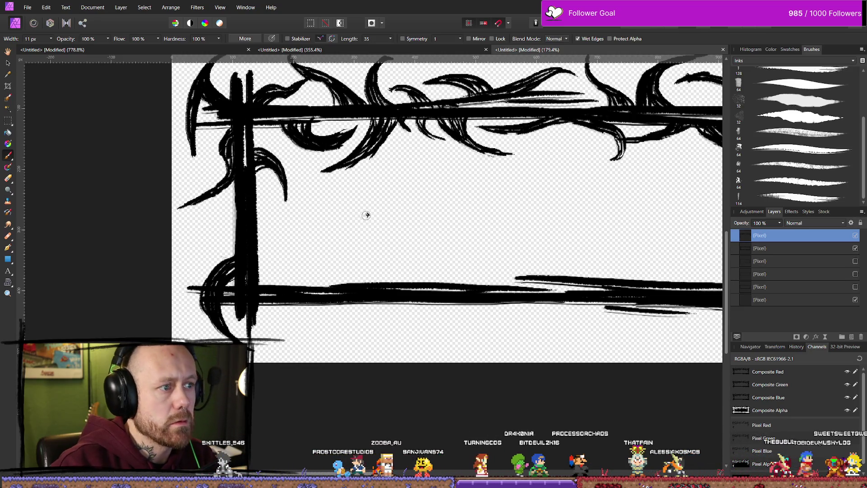
scroll(515, 272, down, 5)
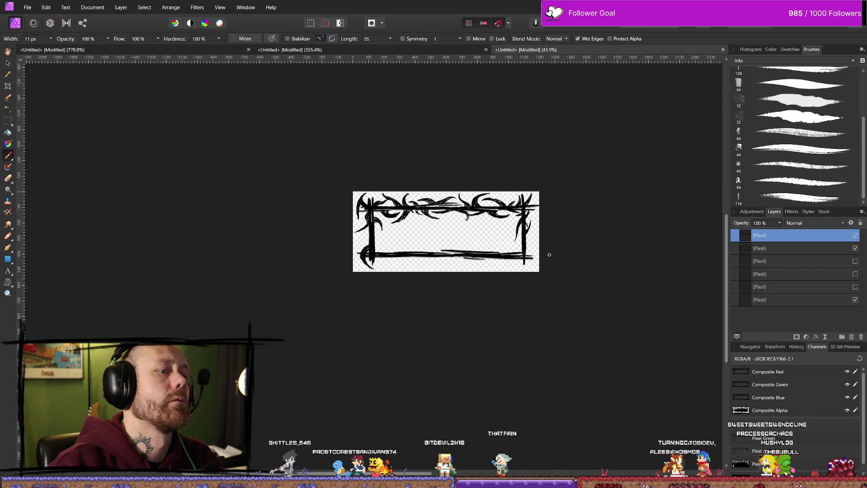
scroll(548, 252, up, 2)
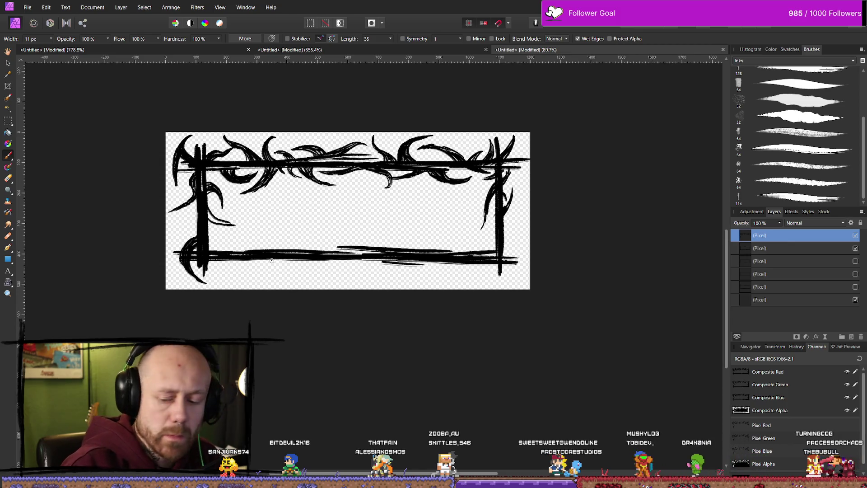
scroll(210, 301, up, 5)
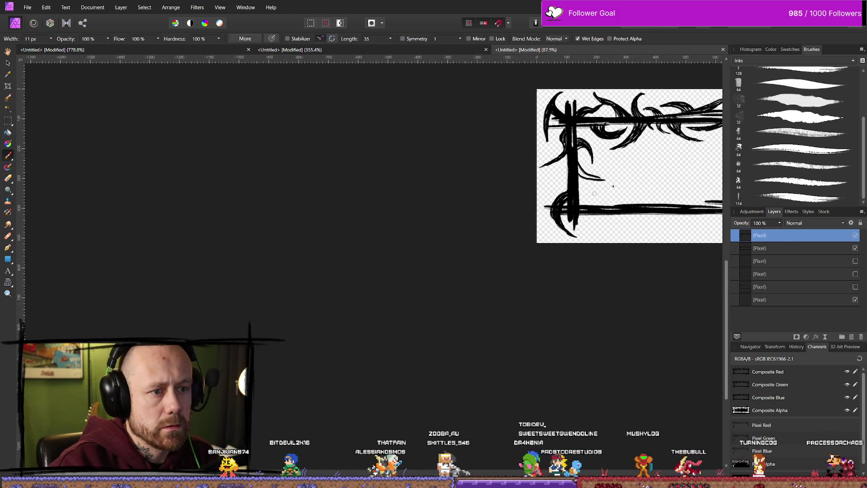
- Paint a curved thorn off the left bar, extending its tail rightward toward the centre
scroll(441, 222, up, 2)
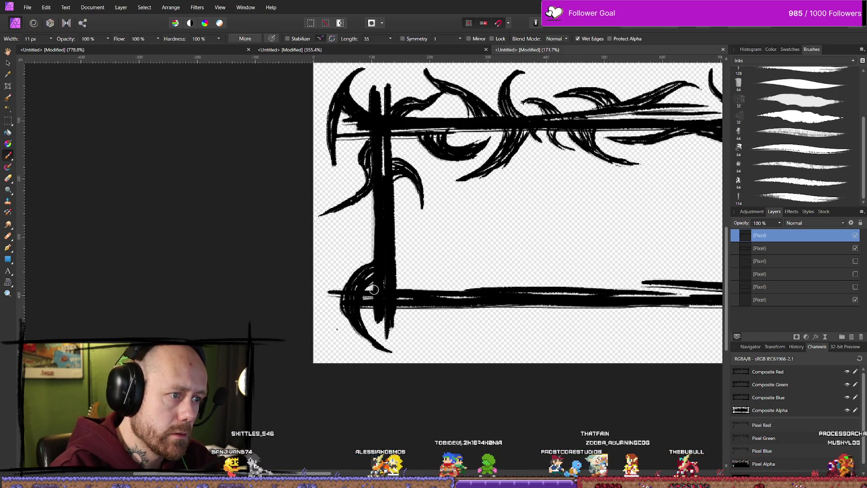
drag(393, 211, 438, 250)
drag(411, 247, 458, 258)
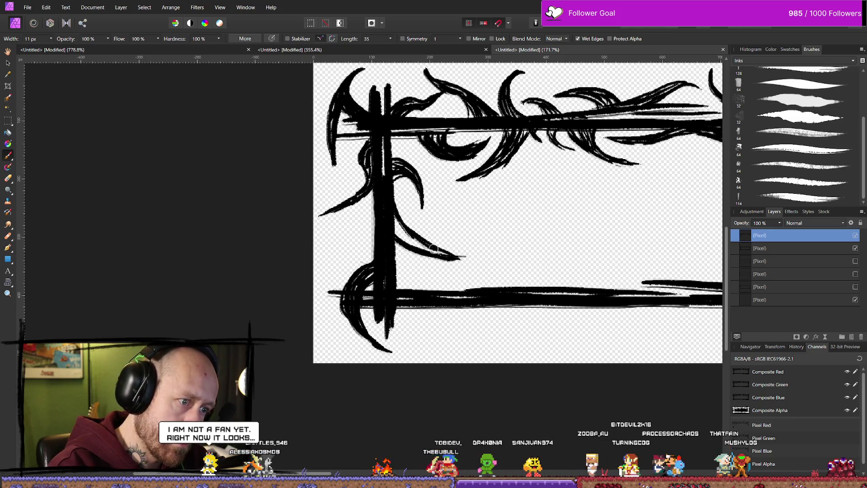
drag(426, 245, 471, 256)
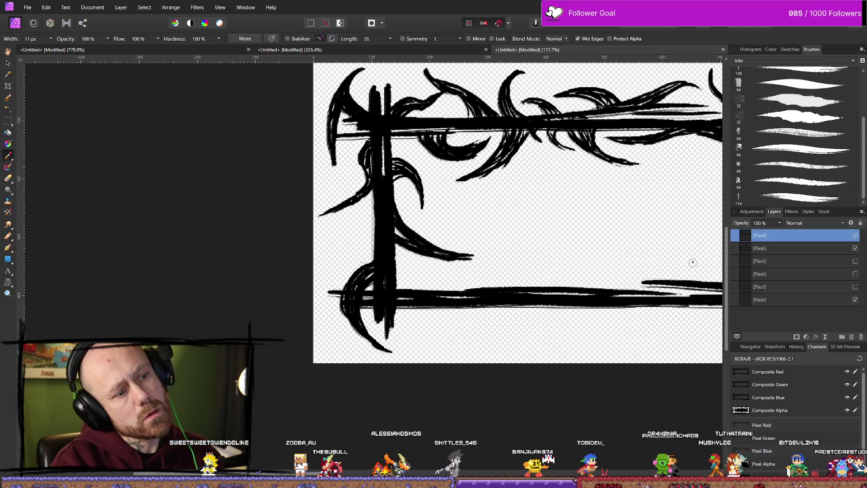
scroll(693, 262, down, 5)
- Pan to the right bar and paint thorn curves just inside and outside it
scroll(692, 262, down, 5)
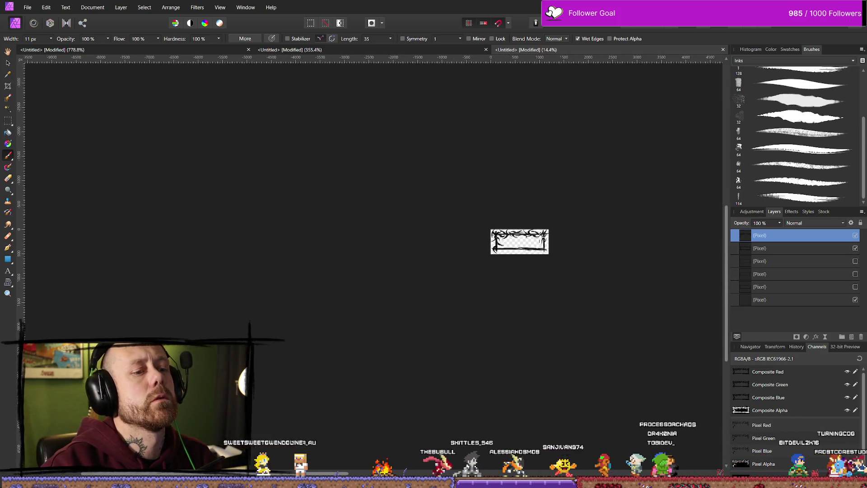
scroll(542, 233, up, 1)
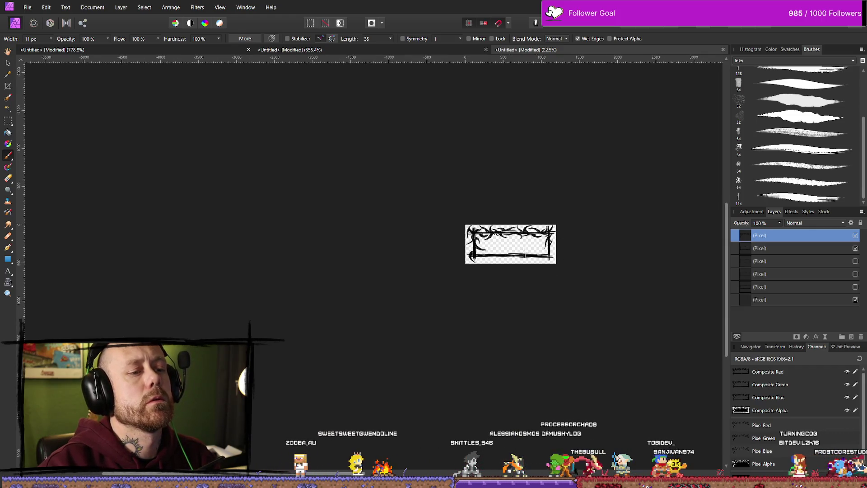
scroll(534, 248, up, 10)
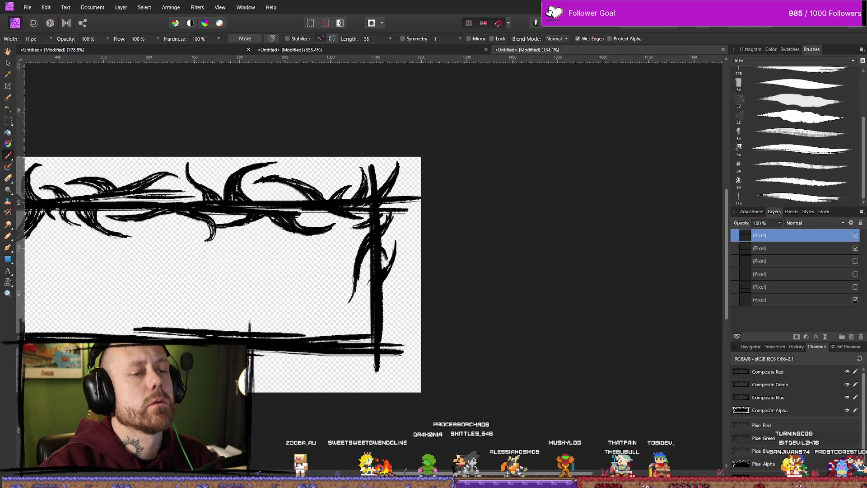
drag(334, 261, 438, 237)
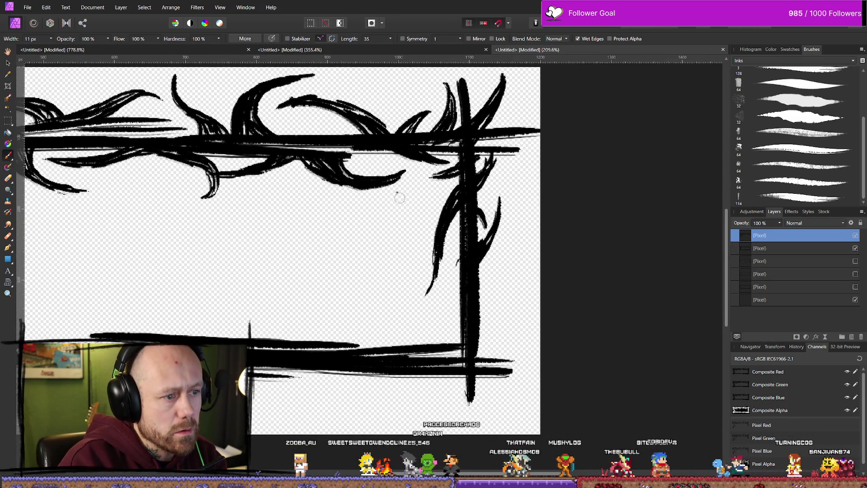
drag(465, 207, 440, 250)
mouse_move(479, 211)
mouse_down()
mouse_move(491, 234)
mouse_move(473, 284)
mouse_up()
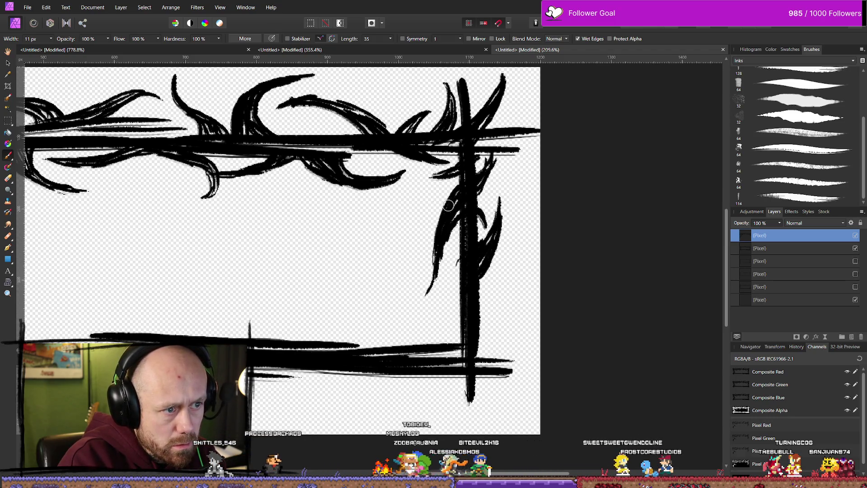
drag(494, 251, 482, 291)
scroll(482, 290, down, 5)
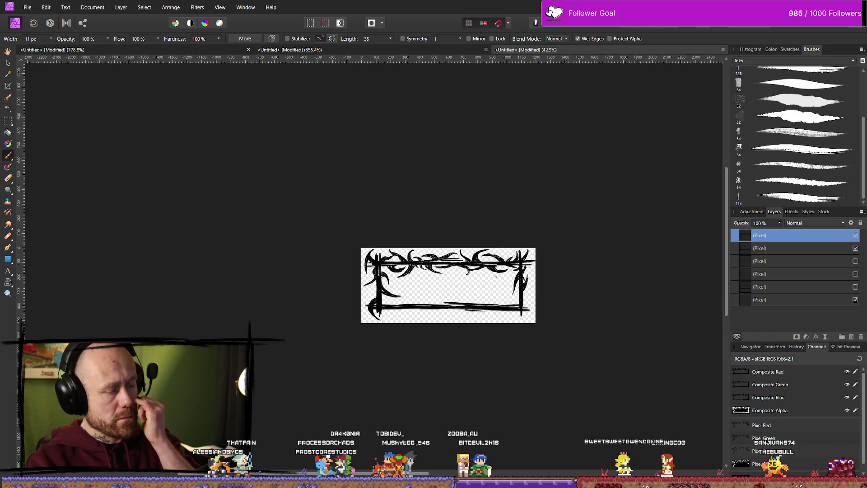
scroll(398, 273, down, 3)
scroll(418, 277, up, 3)
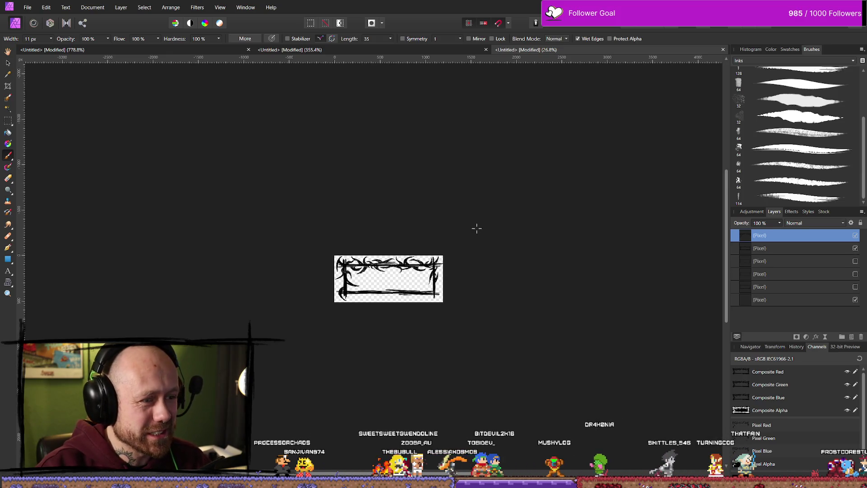
ctrl+scroll(373, 289, up, 5)
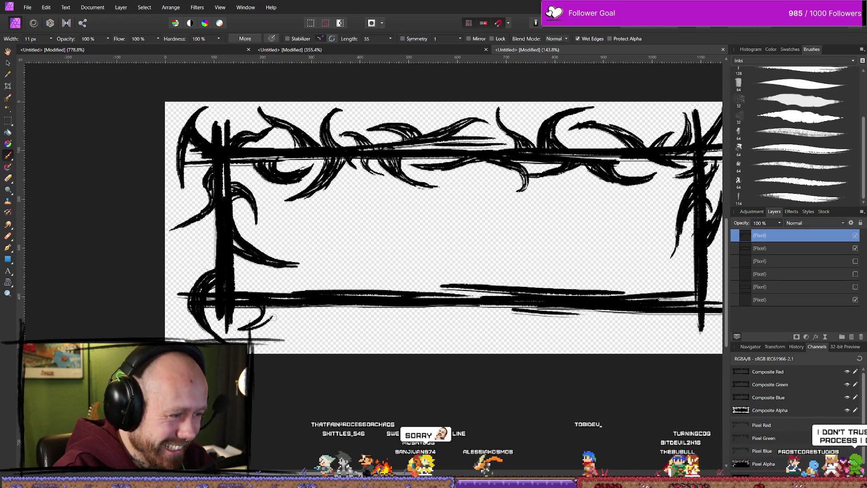
- Paint a curved swirl at the lower-left corner, then bring up the ink-sketch reference photo
drag(239, 328, 273, 299)
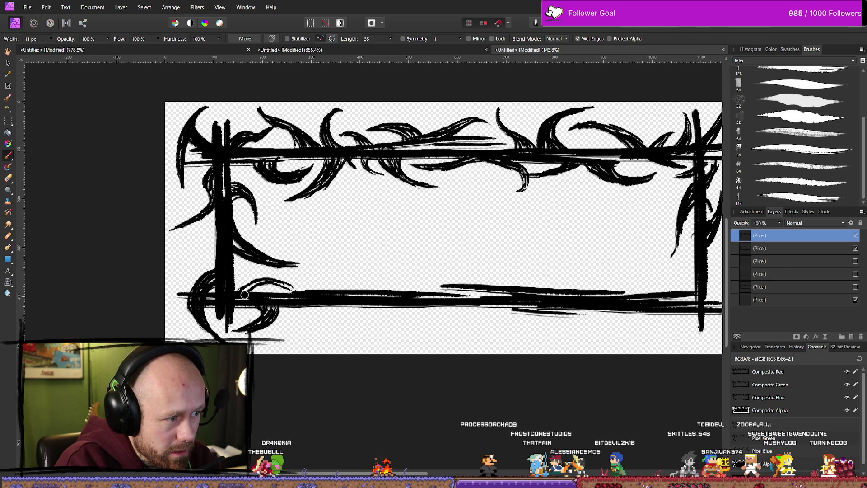
key(e)
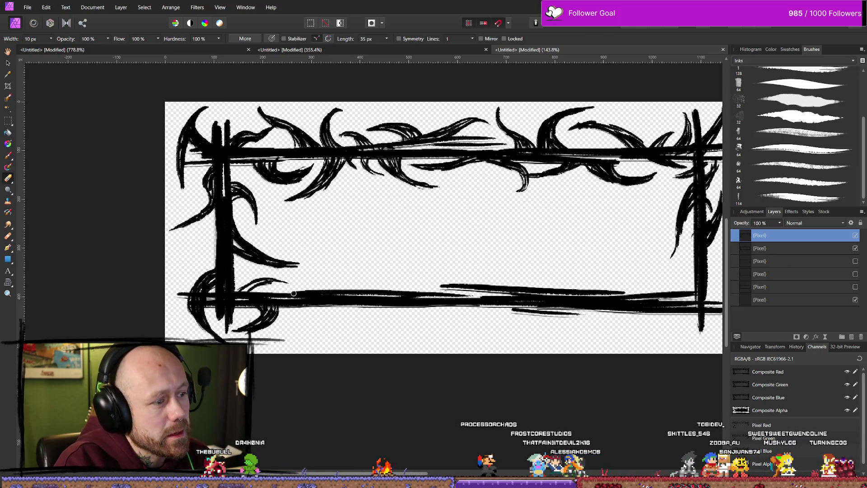
key(b)
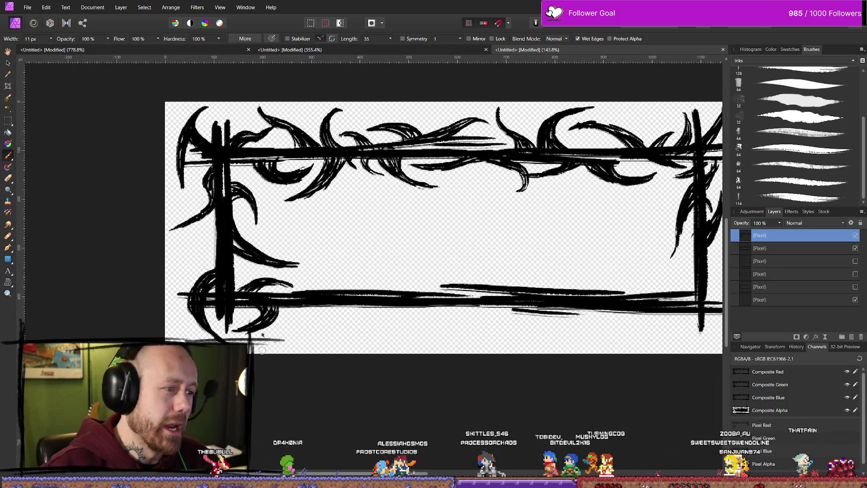
scroll(259, 345, down, 3)
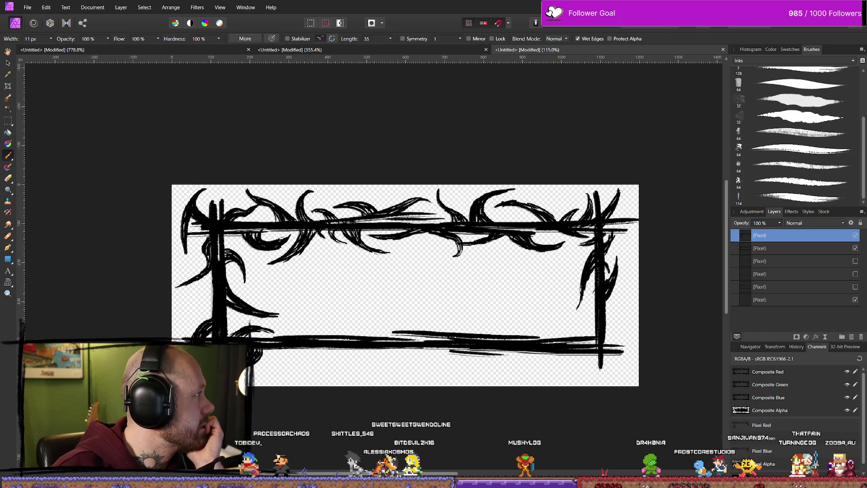
key(alt+Tab)
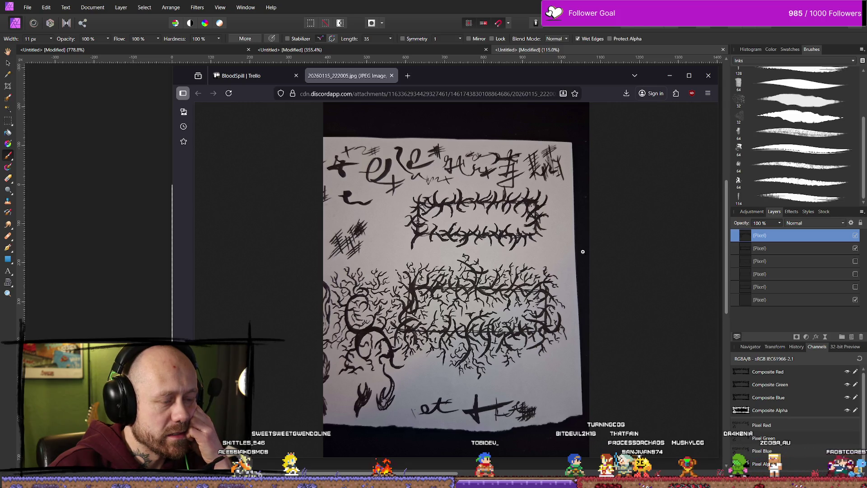
- Move the reference window aside and back, then zoom in and out of the photo
mouse_move(495, 80)
mouse_down()
mouse_move(659, 320)
mouse_move(646, 361)
mouse_move(516, 87)
mouse_move(502, 420)
mouse_move(491, 394)
mouse_up()
drag(564, 391, 557, 67)
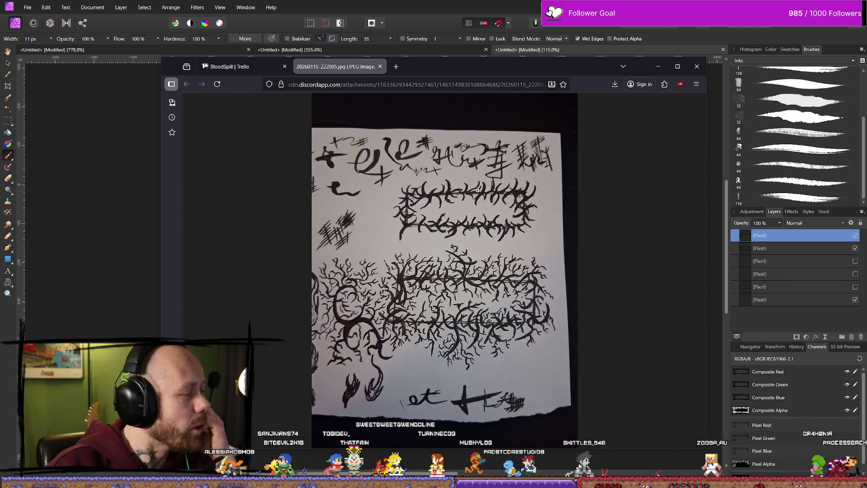
click(462, 254)
click(472, 284)
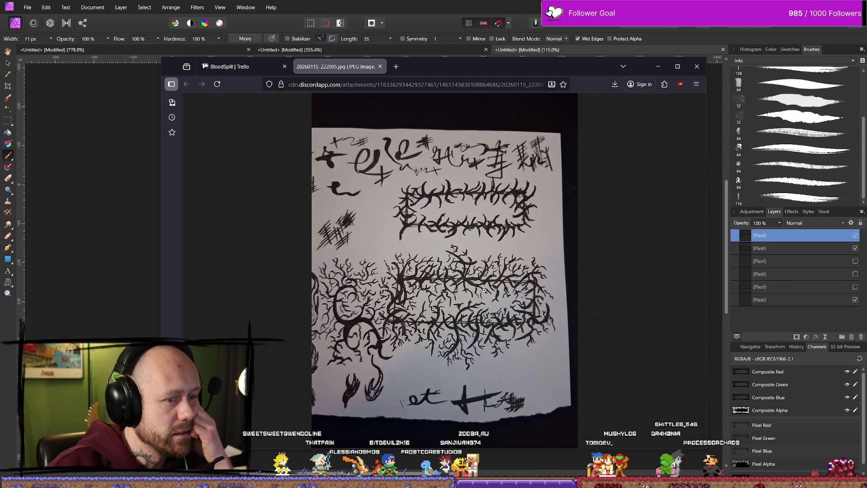
click(470, 240)
click(478, 266)
- Zoom repeatedly into the branch sketches, fit the photo again, and return to Affinity Photo
click(486, 289)
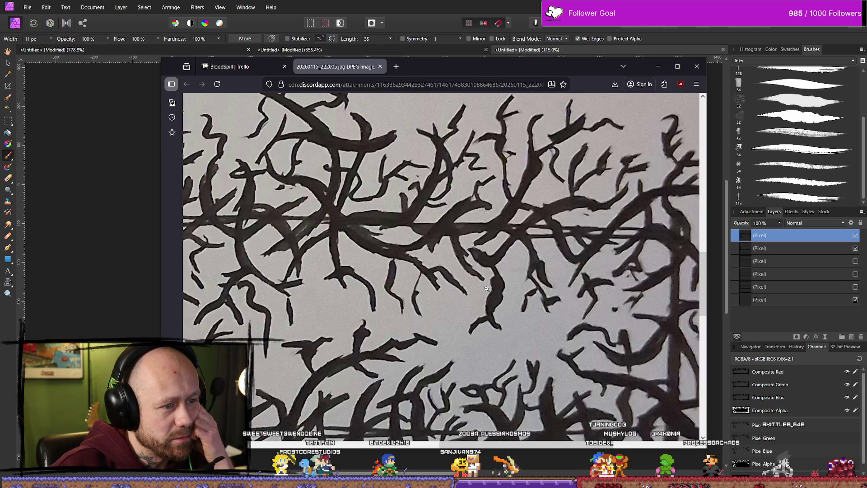
click(487, 288)
click(487, 288)
click(487, 288)
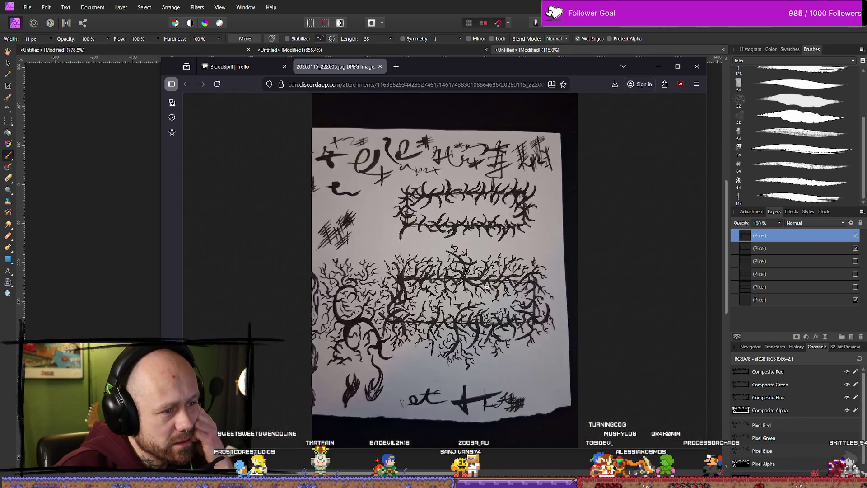
click(487, 287)
click(486, 287)
click(486, 287)
click(487, 287)
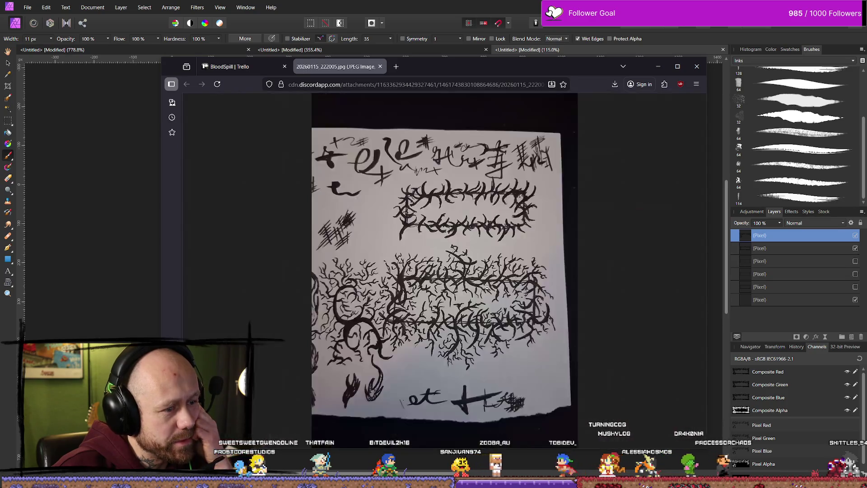
click(486, 287)
click(486, 287)
click(487, 287)
click(487, 287)
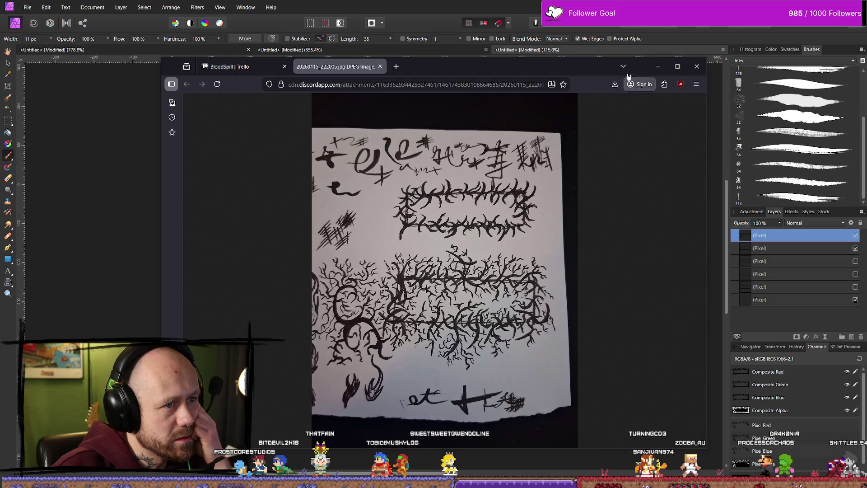
key(alt+Tab)
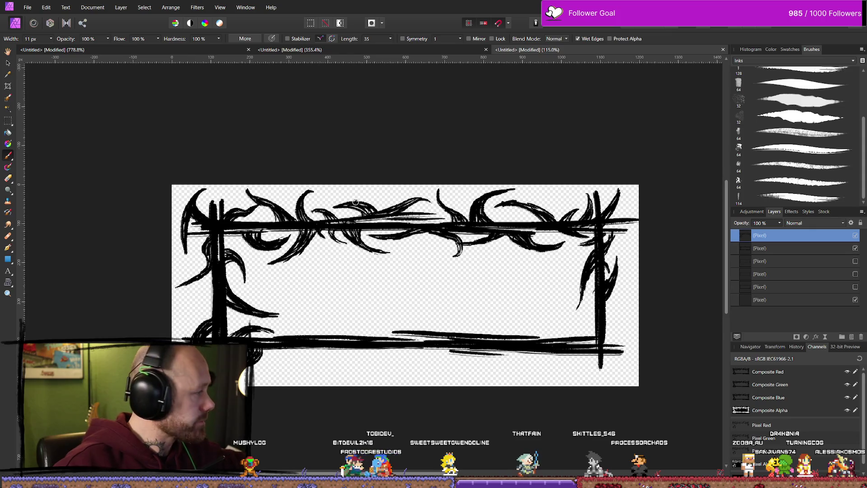
- Fit the frame in view and paint a curved thorn rising from the bottom bar left of centre
scroll(559, 256, down, 3)
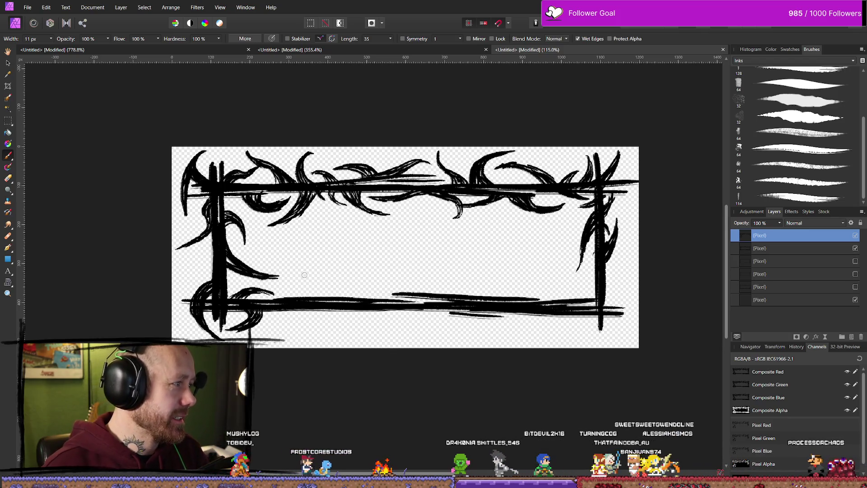
scroll(304, 275, down, 10)
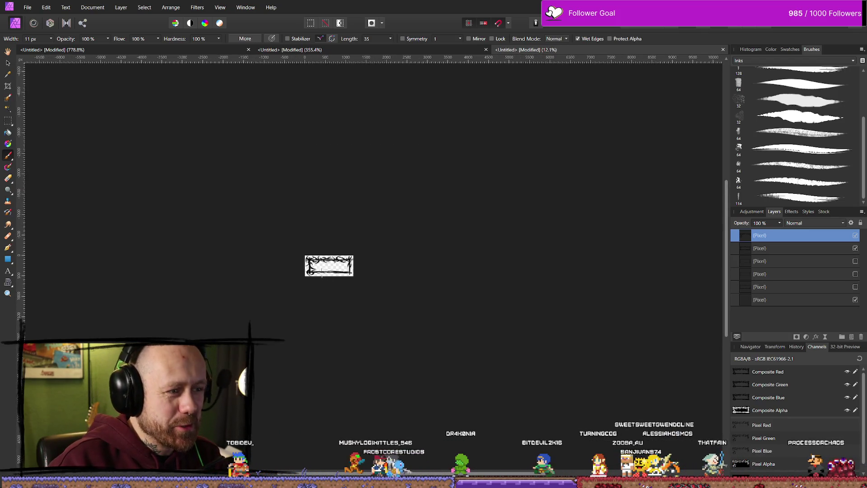
scroll(346, 276, up, 4)
scroll(345, 276, up, 5)
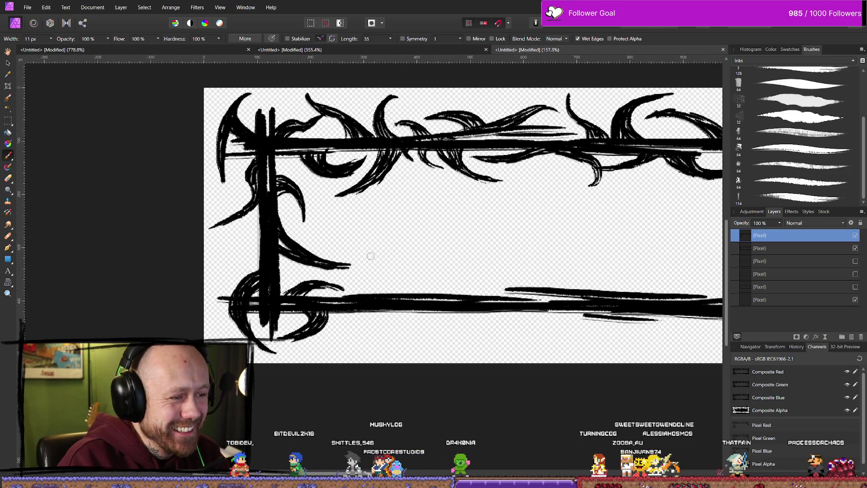
scroll(370, 256, down, 2)
scroll(435, 233, up, 3)
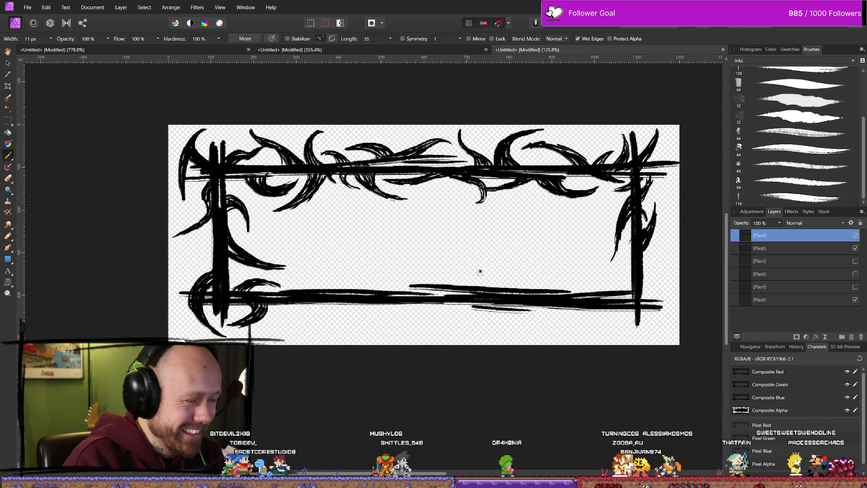
drag(291, 290, 316, 283)
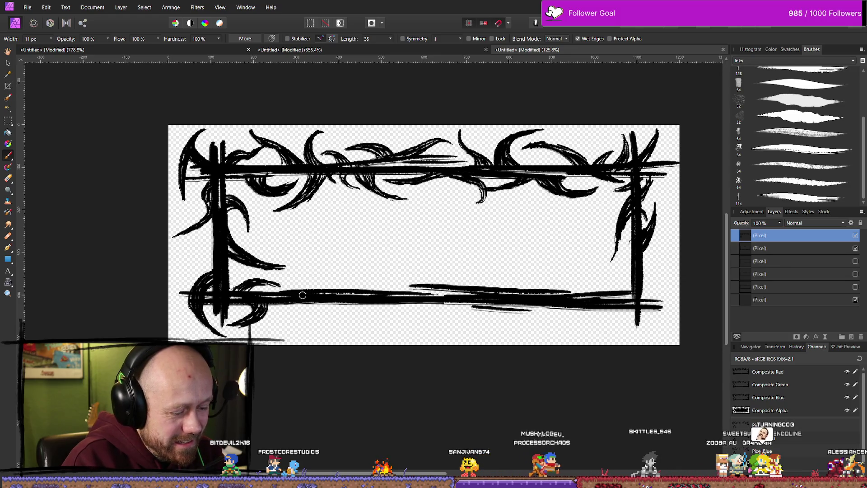
mouse_move(309, 288)
mouse_down()
mouse_move(322, 246)
mouse_move(318, 295)
mouse_up()
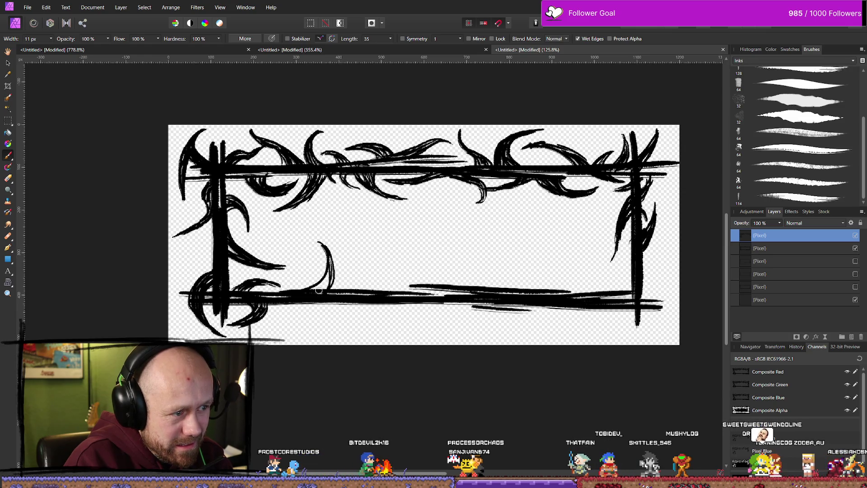